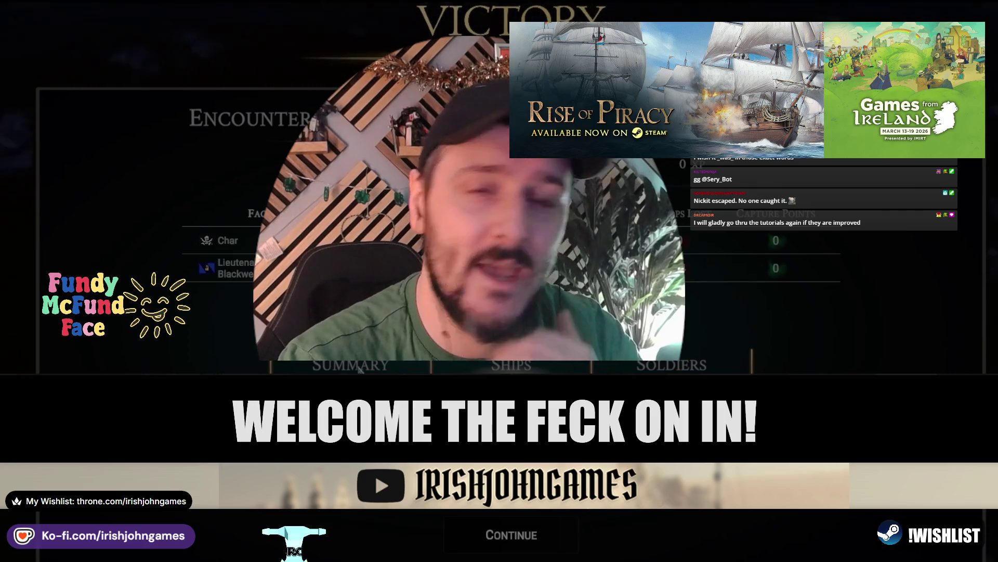
- Continue past the Victory summary and decline the Looting Tutorial offer
{"action": "left_click", "coordinate": [530, 539]}
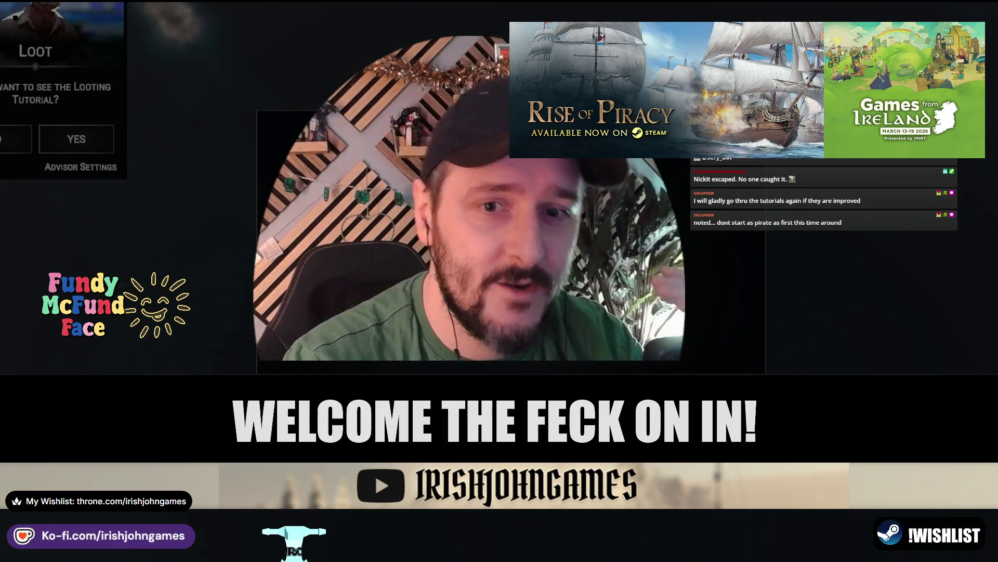
{"action": "key", "text": "Escape"}
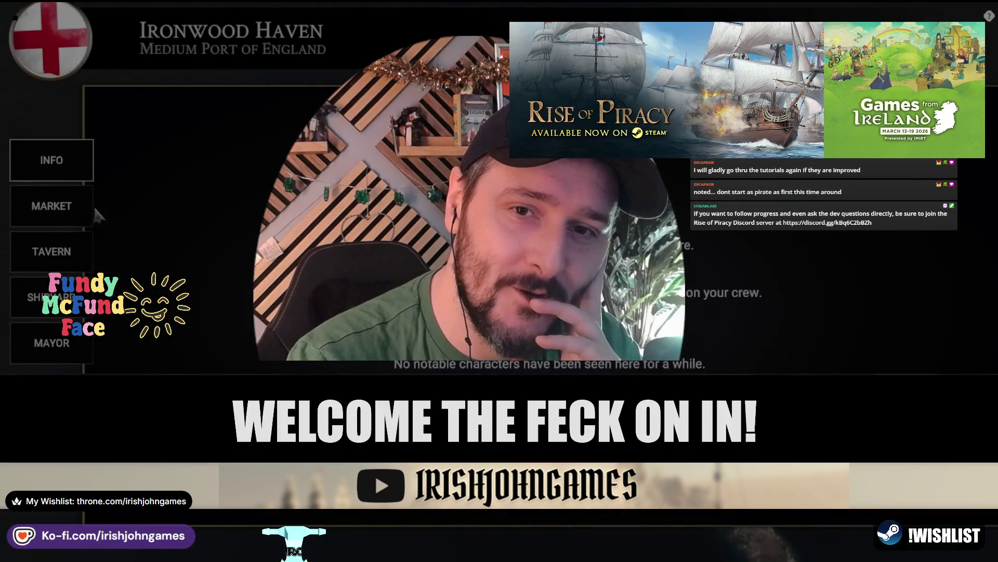
- Take the Captains Log from Ironwood Haven's market, check the drydock, then leave port
{"action": "left_click", "coordinate": [86, 207]}
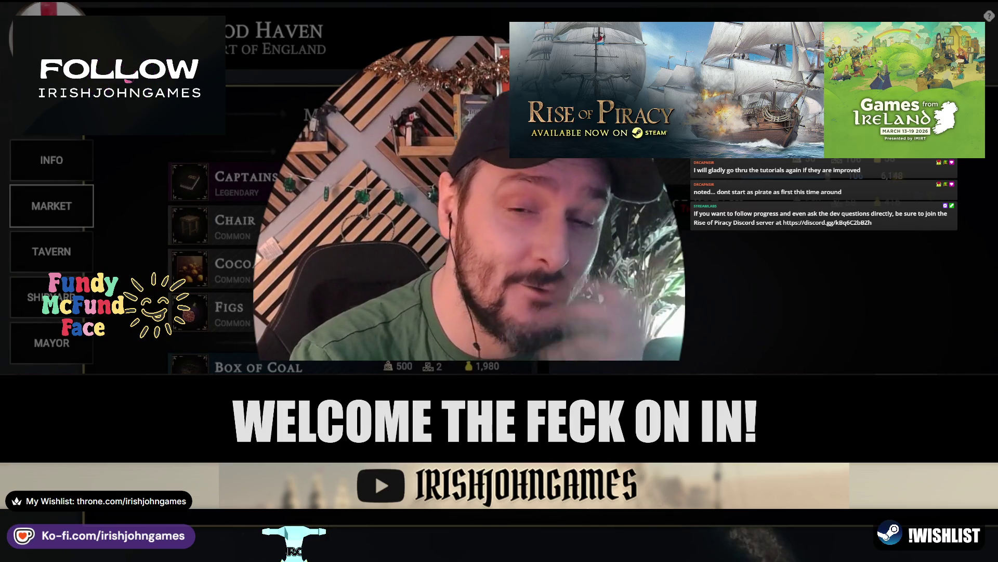
{"action": "left_click", "coordinate": [244, 182]}
{"action": "scroll", "coordinate": [218, 260], "scroll_direction": "down", "scroll_amount": 5}
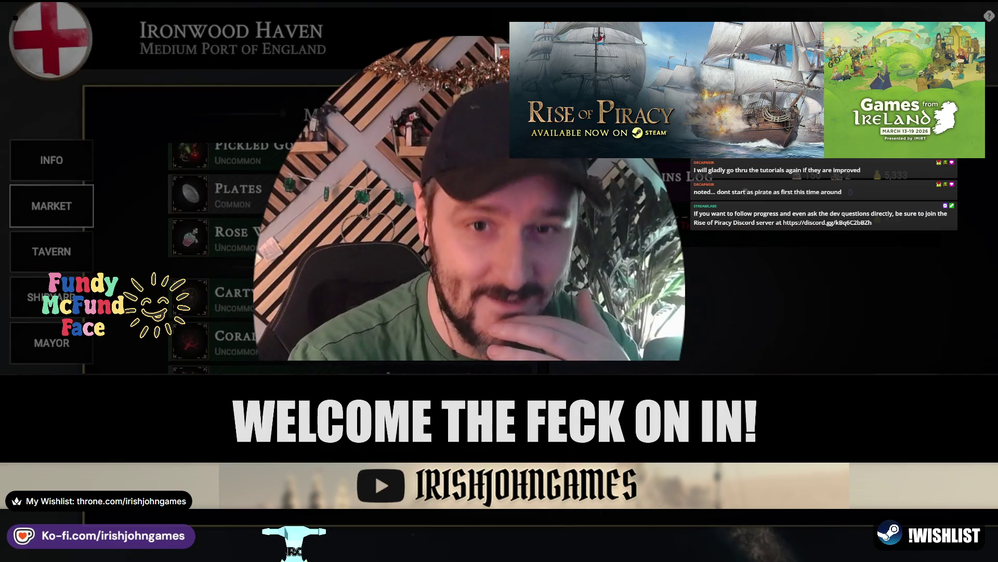
{"action": "scroll", "coordinate": [218, 260], "scroll_direction": "up", "scroll_amount": 5}
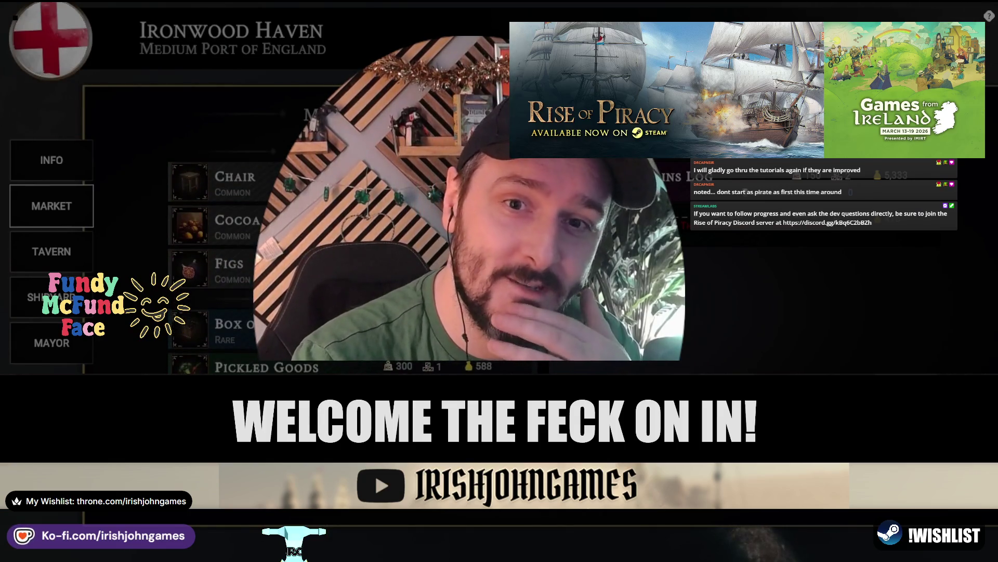
{"action": "scroll", "coordinate": [218, 260], "scroll_direction": "down", "scroll_amount": 2}
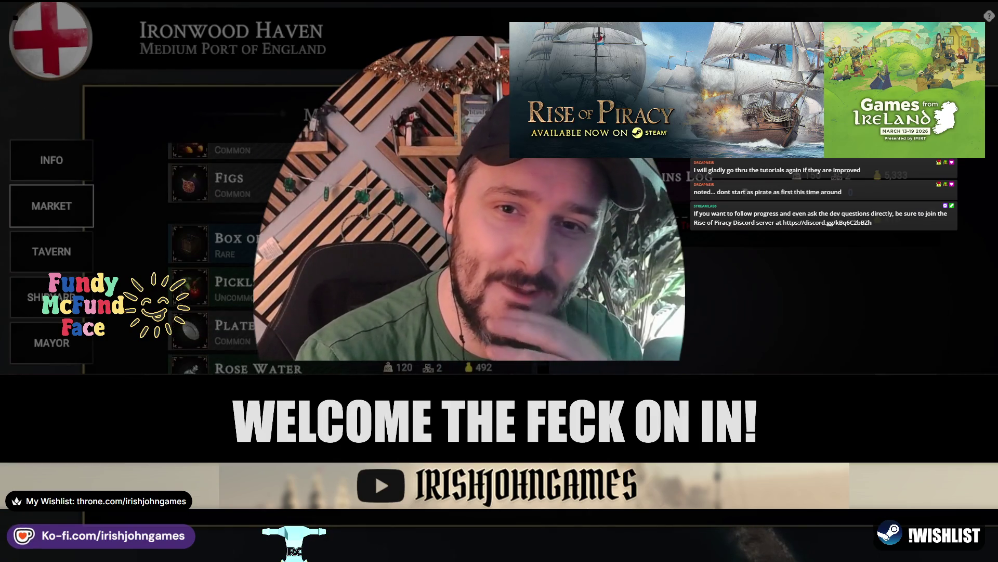
{"action": "scroll", "coordinate": [218, 260], "scroll_direction": "up", "scroll_amount": 2}
{"action": "left_click", "coordinate": [51, 297]}
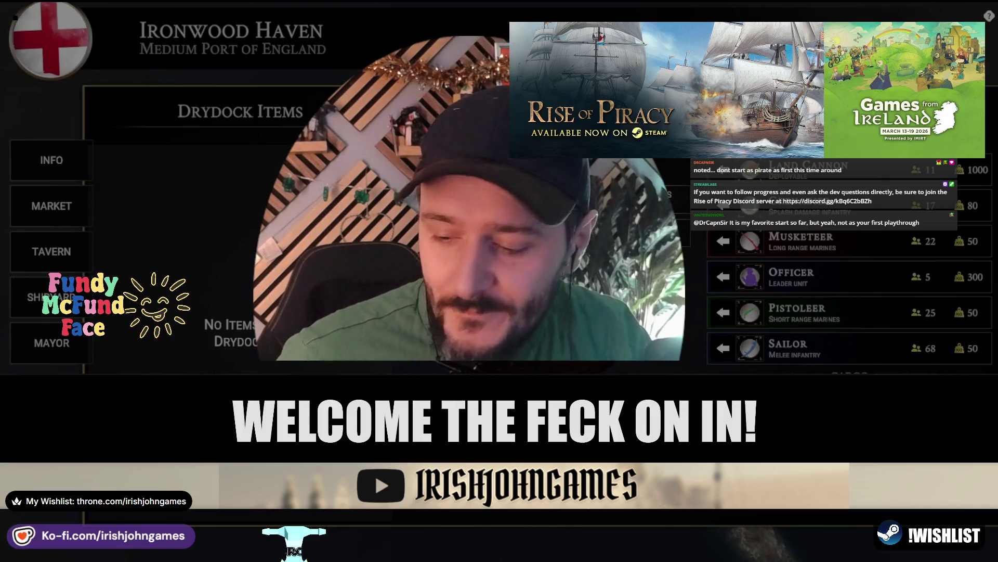
{"action": "key", "text": "Escape"}
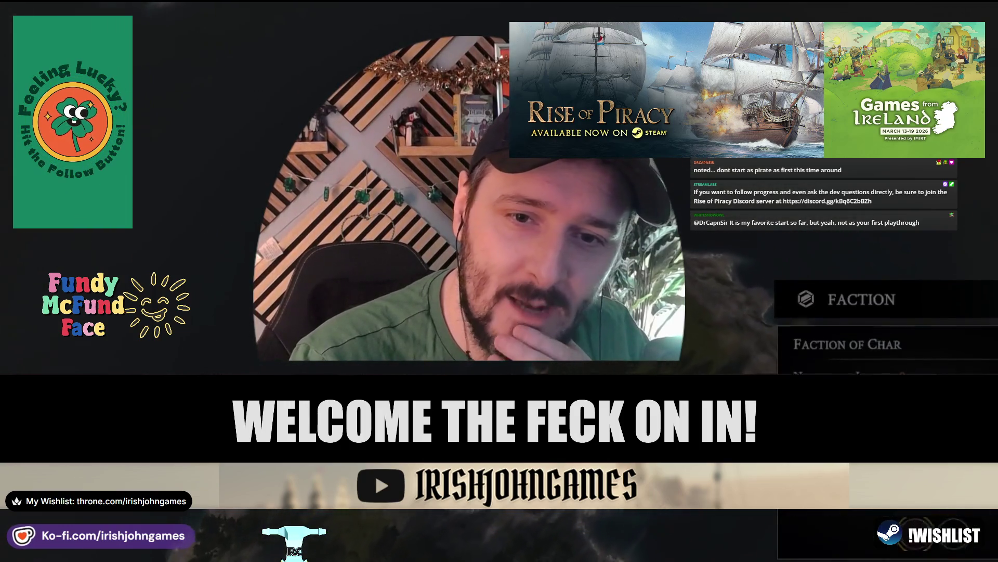
- Close the Faction panel, decline the encounter advisor, and open Havenbrook's market goods list
{"action": "key", "text": "Escape"}
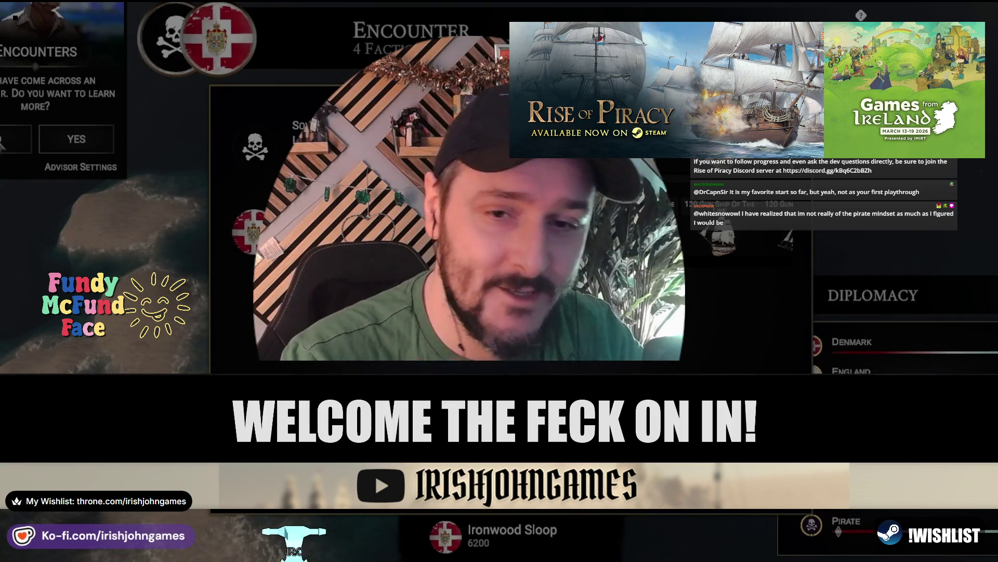
{"action": "left_click", "coordinate": [2, 139]}
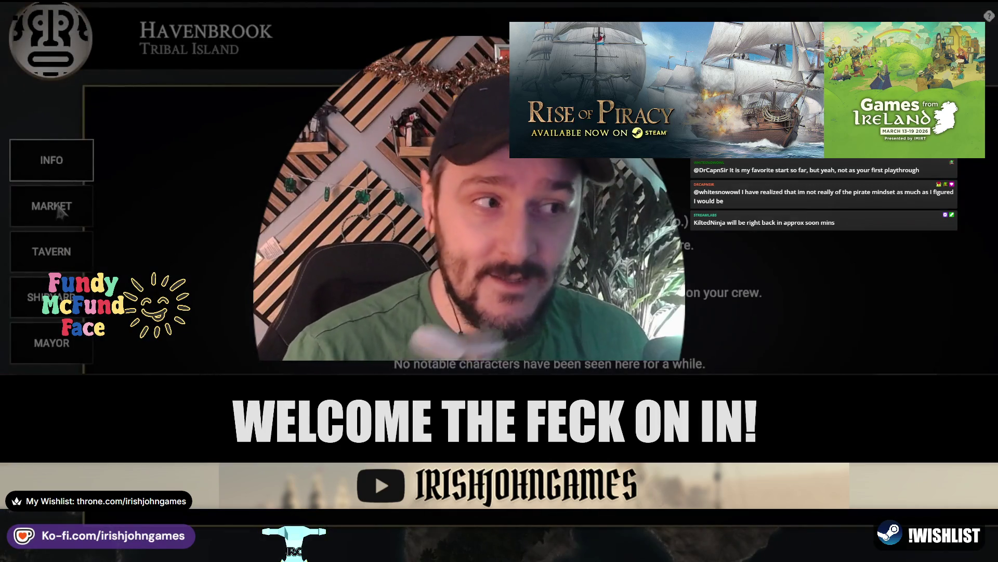
{"action": "left_click", "coordinate": [58, 207]}
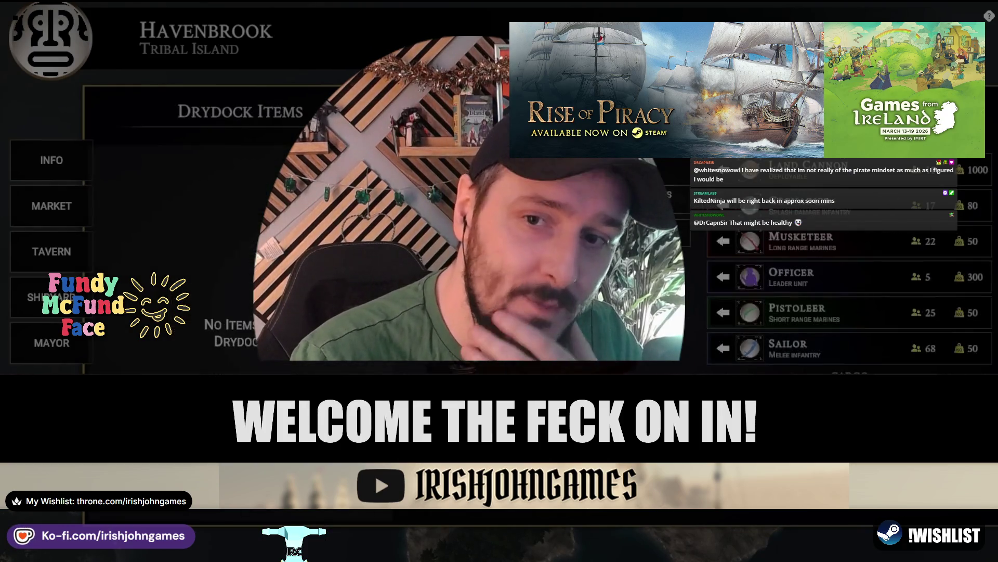
- Scroll through Havenbrook's drydock crew list of Sailors, Musketeers, Pistoleers and Grenadier
{"action": "scroll", "coordinate": [699, 306], "scroll_direction": "down", "scroll_amount": 2}
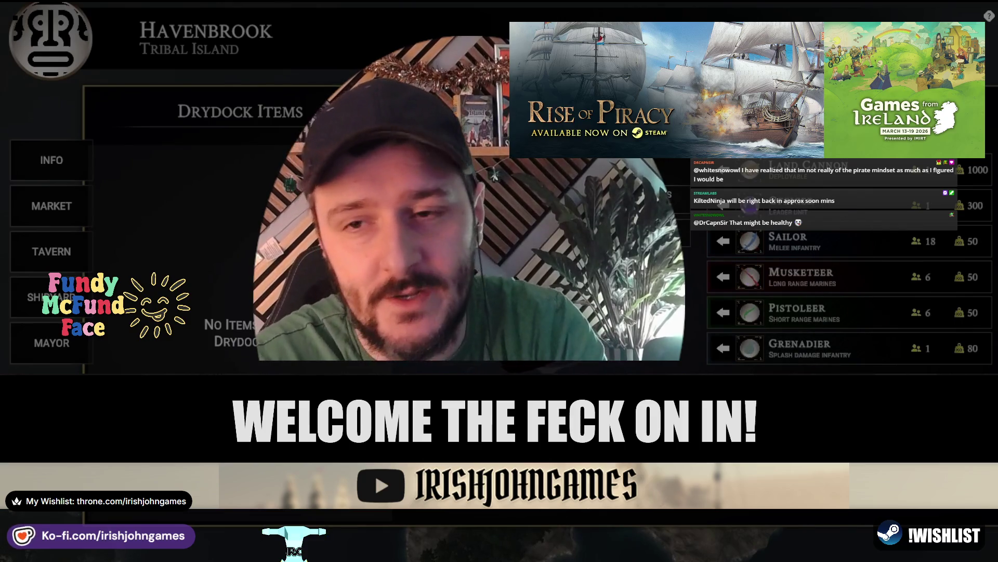
{"action": "scroll", "coordinate": [699, 307], "scroll_direction": "up", "scroll_amount": 2}
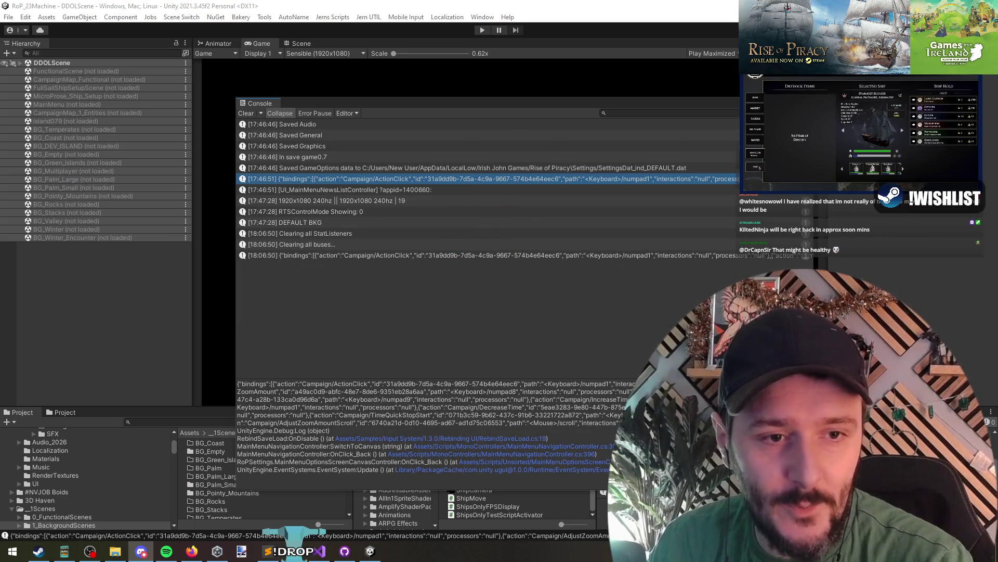
- In Discord, view the enlarged VICTORY screenshot attachment, then close it
{"action": "key", "text": "alt+Tab"}
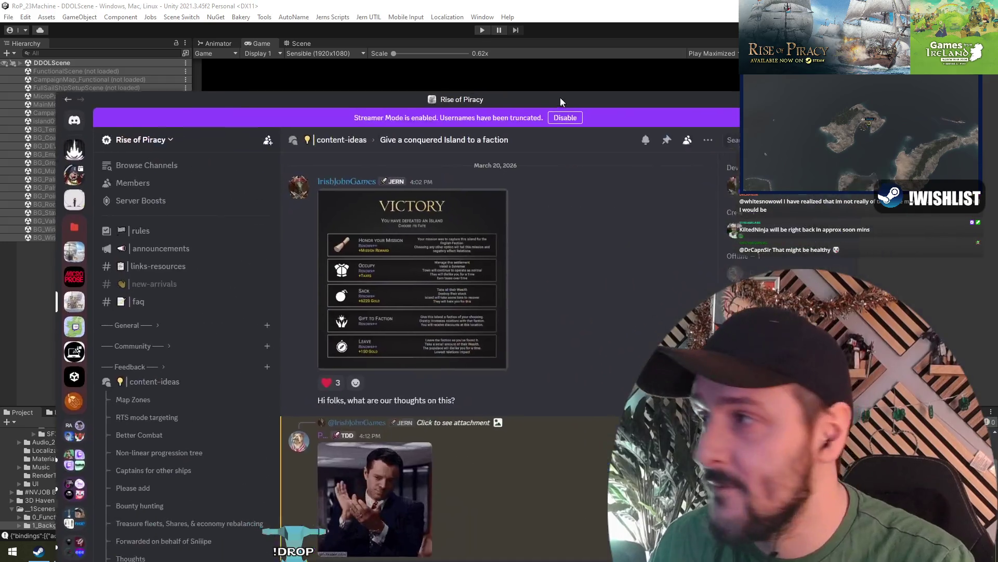
{"action": "left_click", "coordinate": [444, 240]}
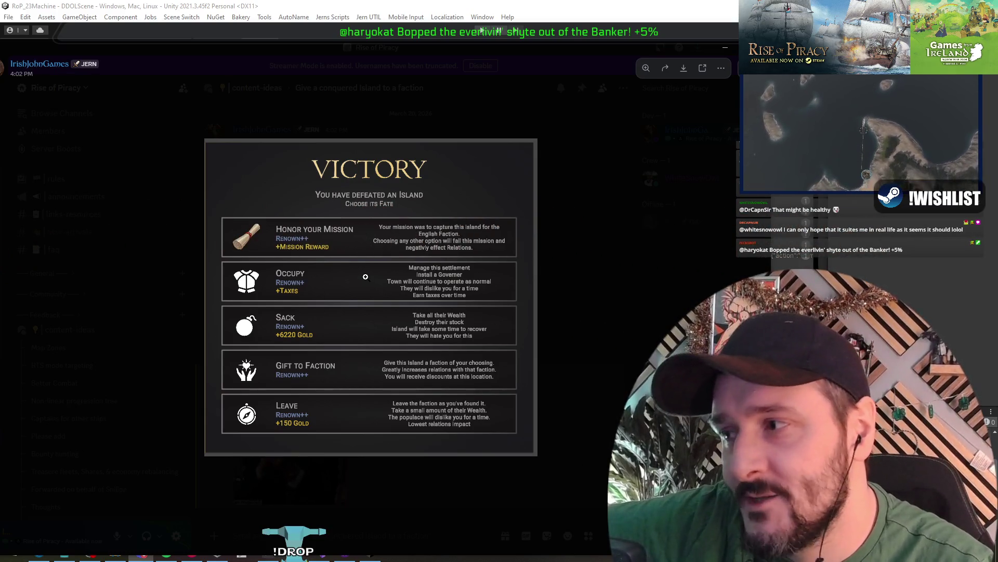
{"action": "left_click", "coordinate": [187, 248]}
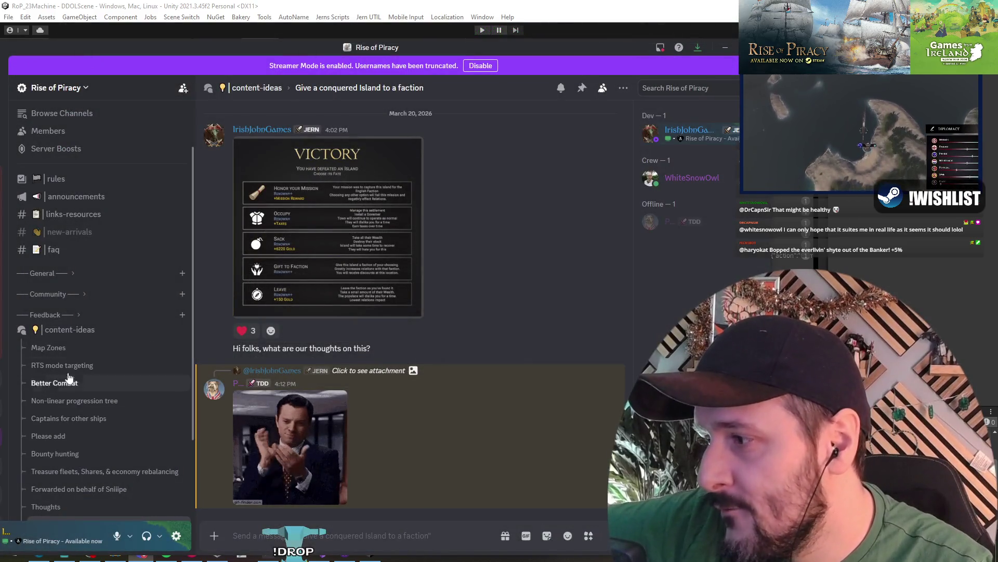
- Open the 'Please add' post in the content-ideas forum and scroll through it
{"action": "scroll", "coordinate": [66, 380], "scroll_direction": "down", "scroll_amount": 2}
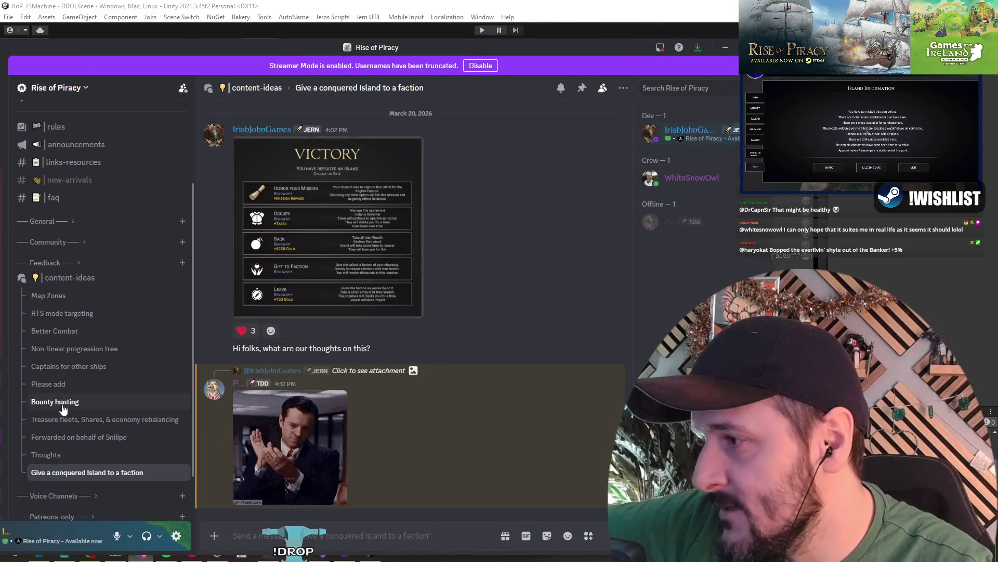
{"action": "left_click", "coordinate": [67, 385]}
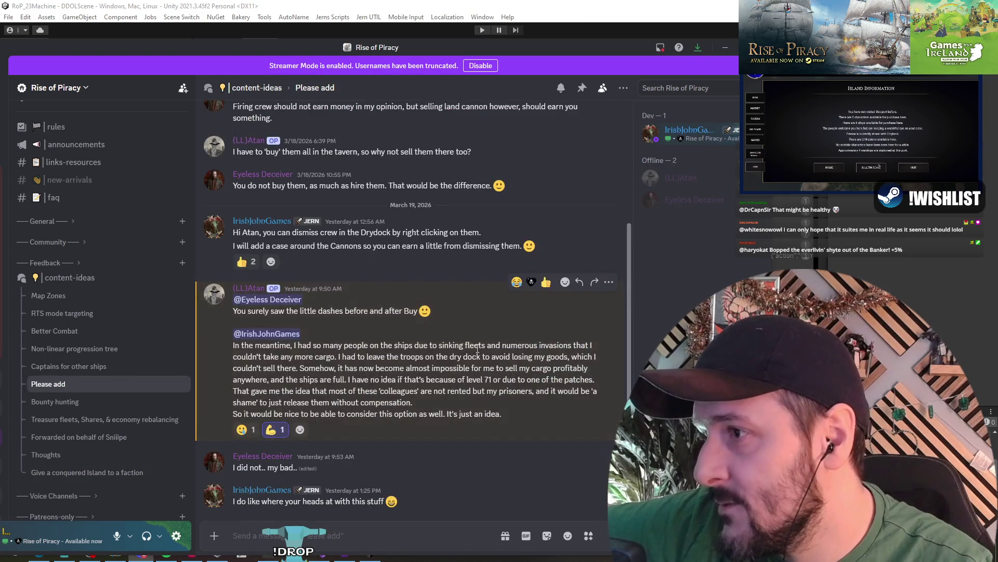
{"action": "scroll", "coordinate": [477, 349], "scroll_direction": "up", "scroll_amount": 5}
{"action": "scroll", "coordinate": [398, 282], "scroll_direction": "down", "scroll_amount": 5}
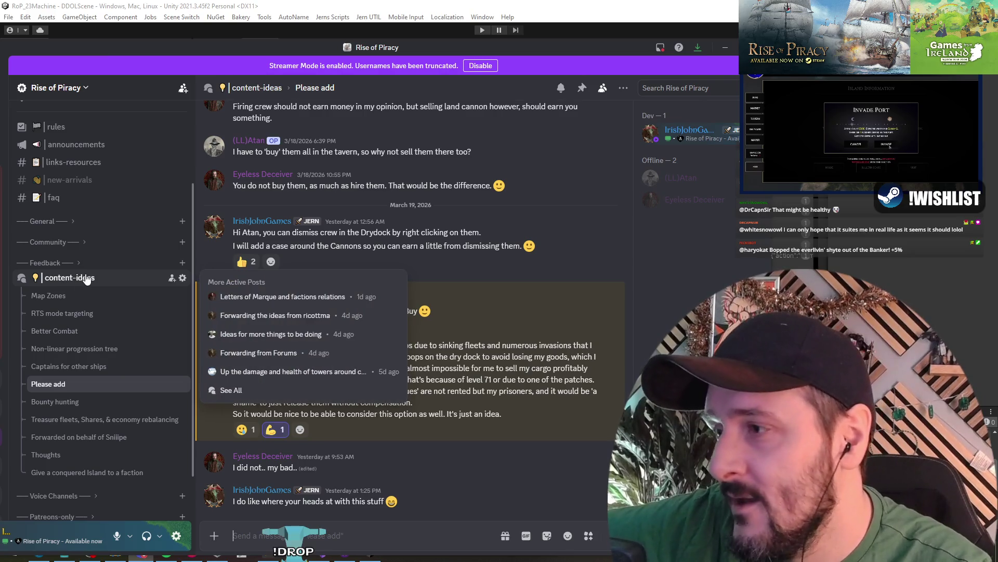
- Expand the General category and scroll through the #general channel chat
{"action": "left_click", "coordinate": [83, 224]}
{"action": "left_click", "coordinate": [85, 236]}
{"action": "left_click", "coordinate": [83, 225]}
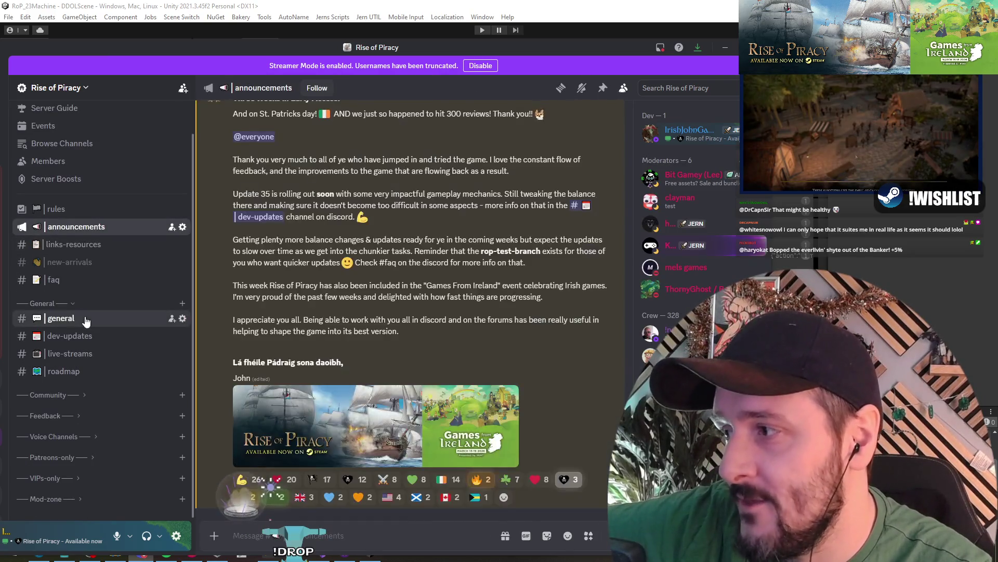
{"action": "left_click", "coordinate": [85, 317]}
{"action": "scroll", "coordinate": [376, 446], "scroll_direction": "down", "scroll_amount": 5}
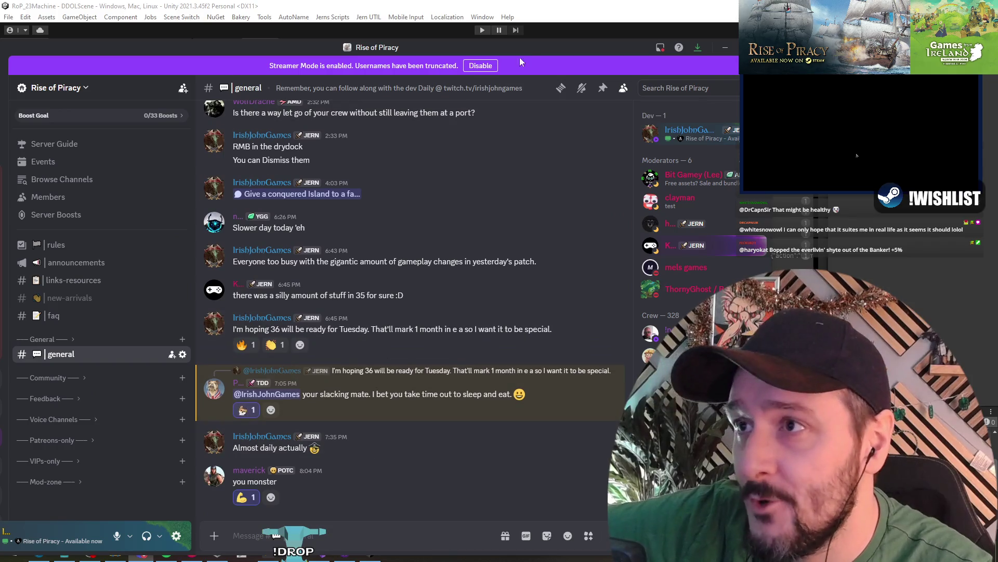
{"action": "scroll", "coordinate": [378, 204], "scroll_direction": "up", "scroll_amount": 15}
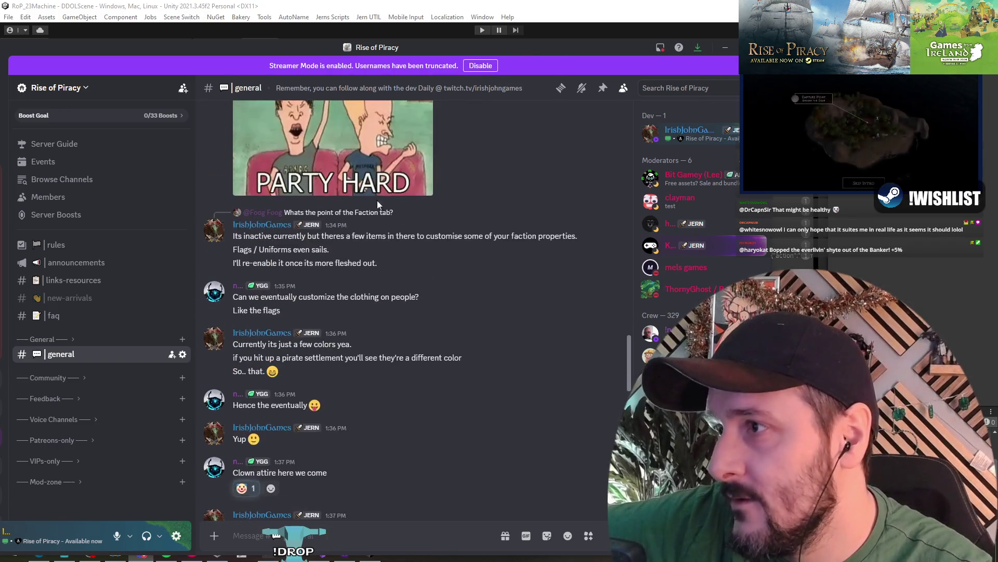
{"action": "scroll", "coordinate": [352, 371], "scroll_direction": "down", "scroll_amount": 15}
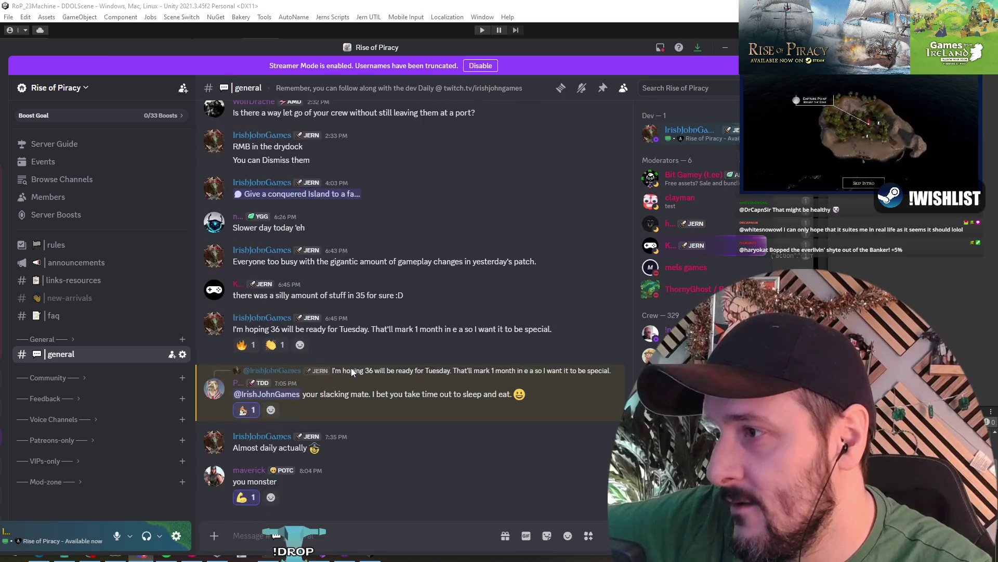
- View the VICTORY screenshot in the linked 'Give a conquered Island to a faction' post, then minimize Discord
{"action": "left_click", "coordinate": [333, 194]}
{"action": "left_click", "coordinate": [373, 317]}
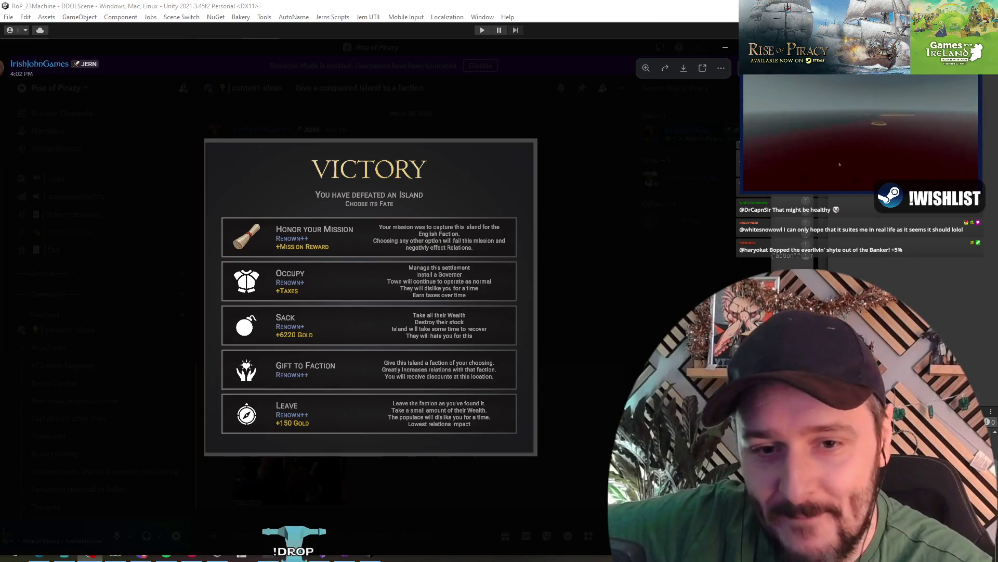
{"action": "left_click", "coordinate": [628, 267]}
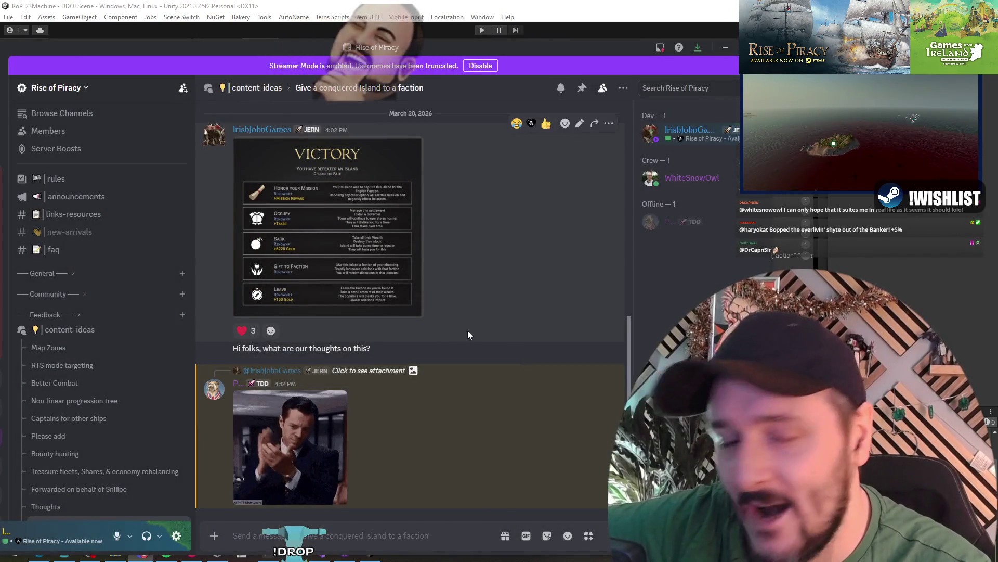
{"action": "key", "text": "super+Down"}
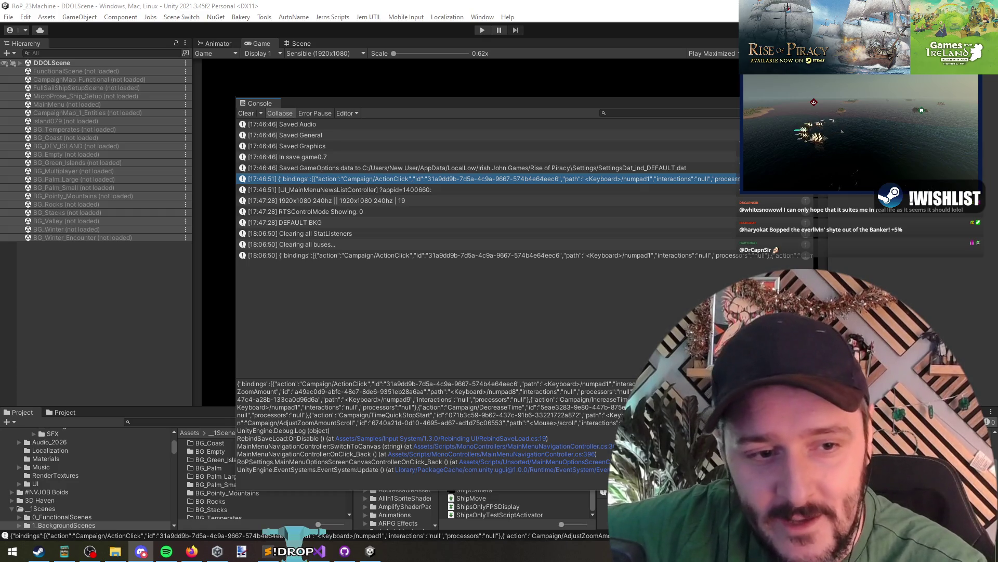
- Inspect the Unity console entries, close the expanded message, and enter Play mode
{"action": "left_click", "coordinate": [353, 303]}
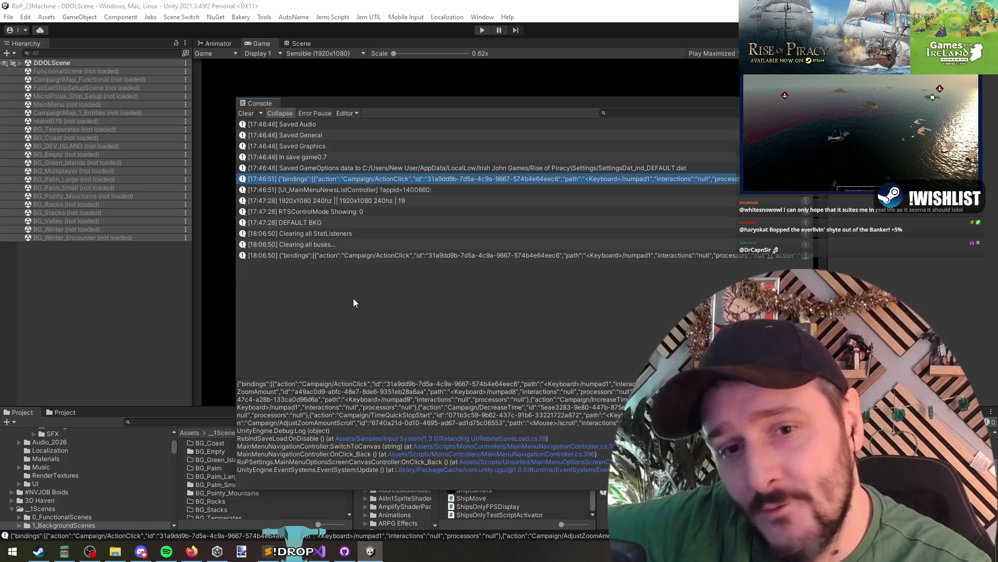
{"action": "left_click", "coordinate": [419, 247]}
{"action": "left_click", "coordinate": [410, 178]}
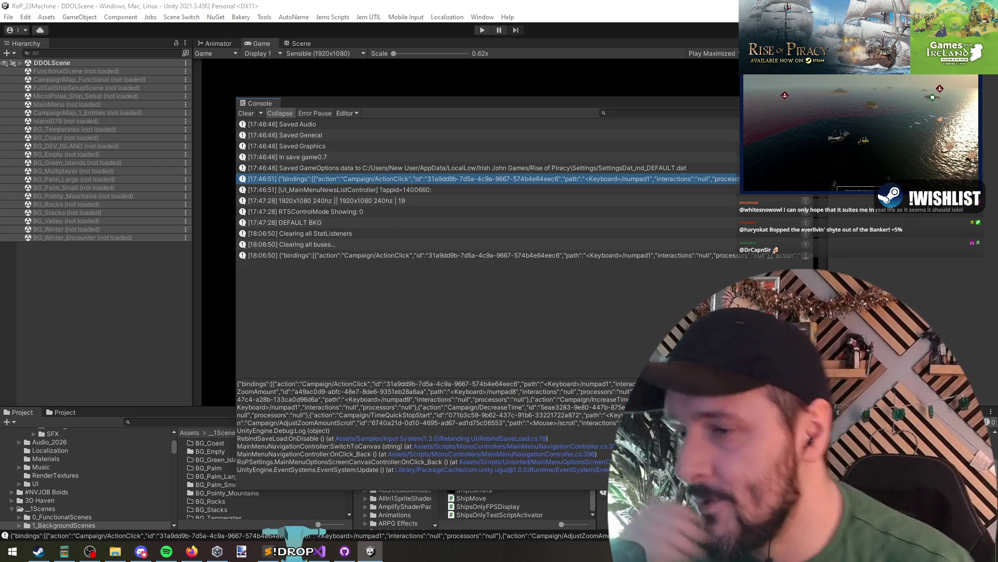
{"action": "left_click", "coordinate": [497, 77]}
{"action": "left_click", "coordinate": [482, 30]}
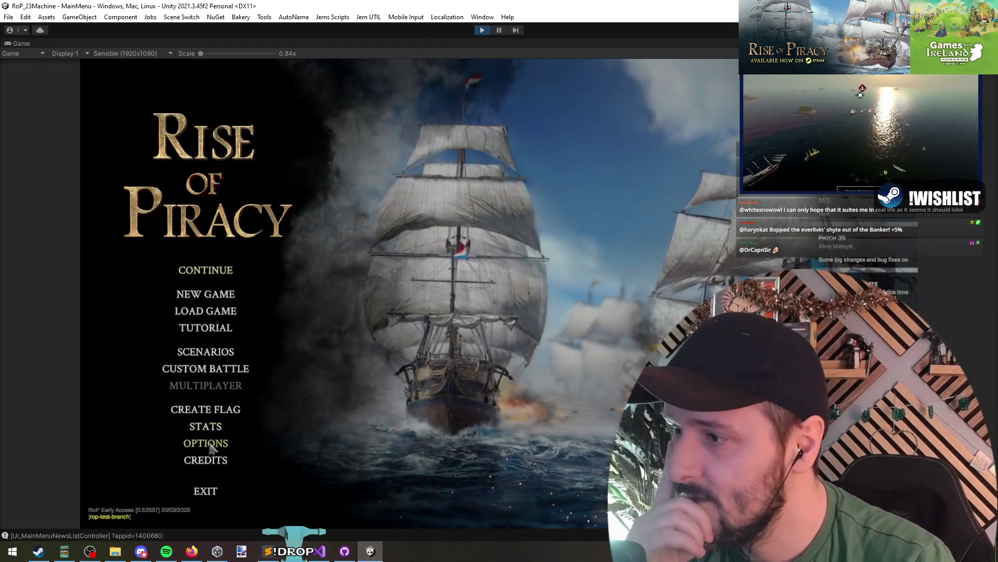
- Open Options > Controls and browse the General, RTS and Sailing key bindings
{"action": "left_click", "coordinate": [210, 447]}
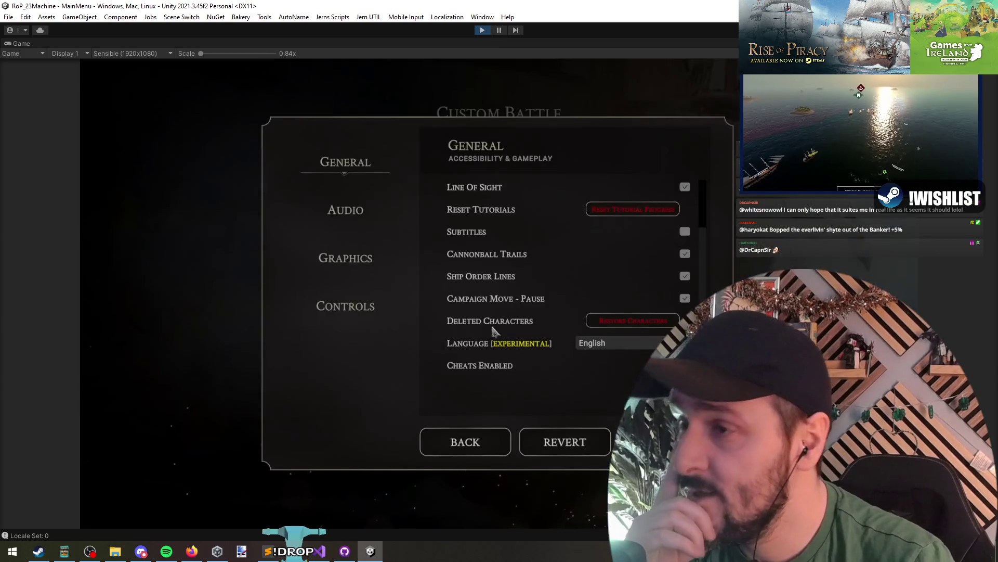
{"action": "left_click", "coordinate": [346, 308]}
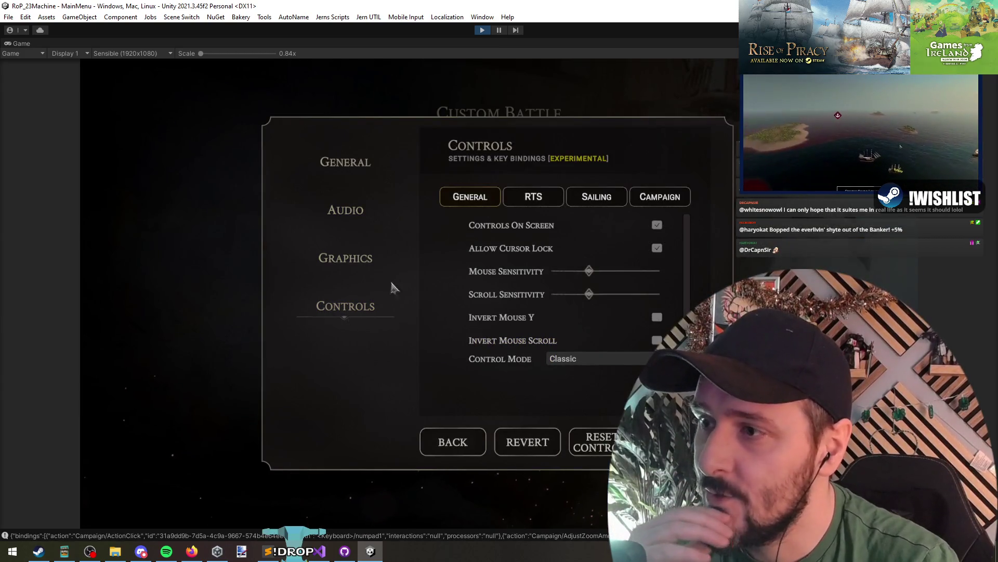
{"action": "scroll", "coordinate": [520, 252], "scroll_direction": "down", "scroll_amount": 1}
{"action": "scroll", "coordinate": [520, 355], "scroll_direction": "up", "scroll_amount": 2}
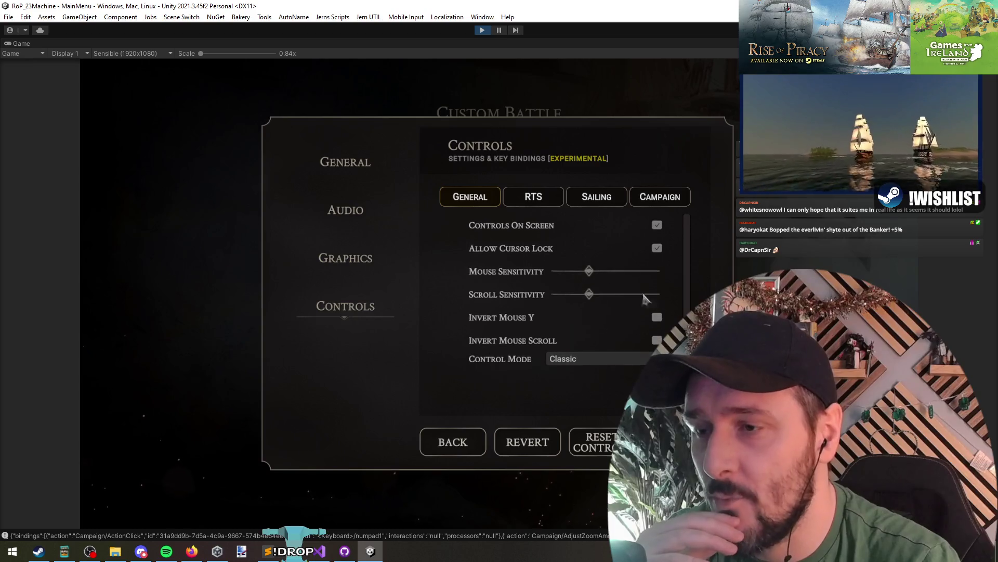
{"action": "left_click", "coordinate": [535, 196]}
{"action": "scroll", "coordinate": [523, 375], "scroll_direction": "down", "scroll_amount": 1}
{"action": "left_click", "coordinate": [600, 196]}
{"action": "scroll", "coordinate": [530, 271], "scroll_direction": "down", "scroll_amount": 4}
{"action": "scroll", "coordinate": [533, 292], "scroll_direction": "up", "scroll_amount": 4}
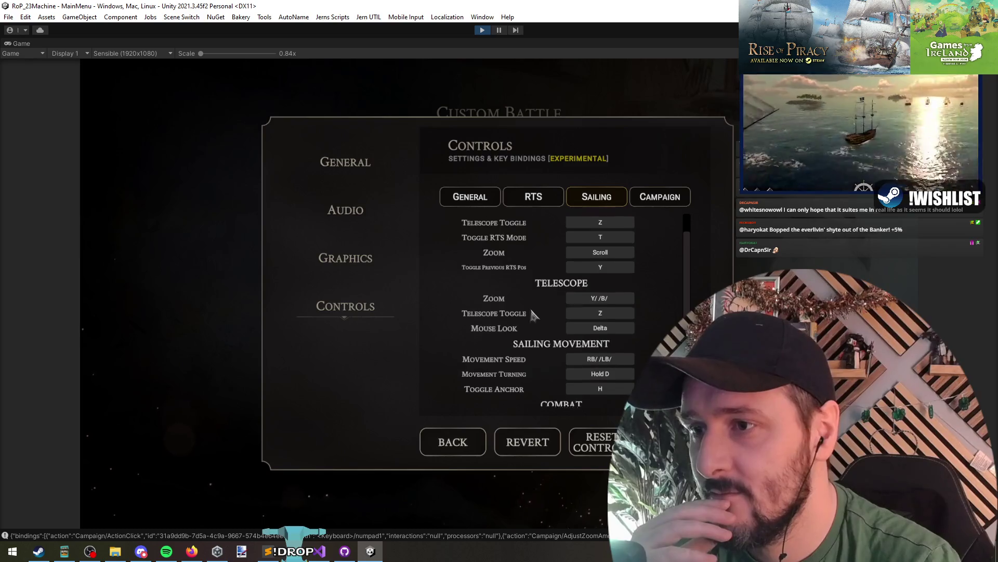
- Check the Campaign bindings, then return to RTS and begin rebinding View To Selected Units
{"action": "left_click", "coordinate": [650, 198]}
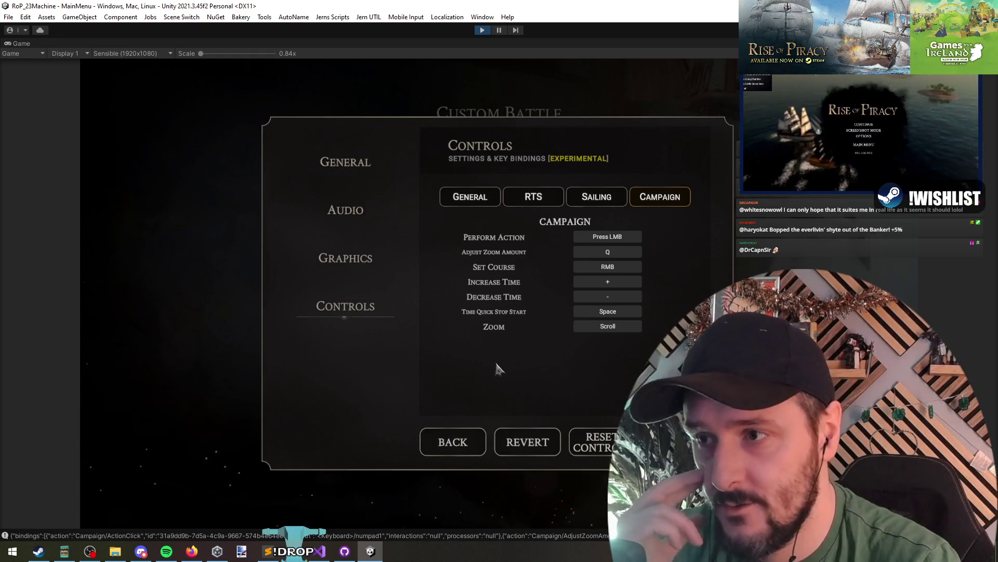
{"action": "left_click", "coordinate": [618, 197]}
{"action": "left_click", "coordinate": [520, 196]}
{"action": "scroll", "coordinate": [552, 266], "scroll_direction": "down", "scroll_amount": 1}
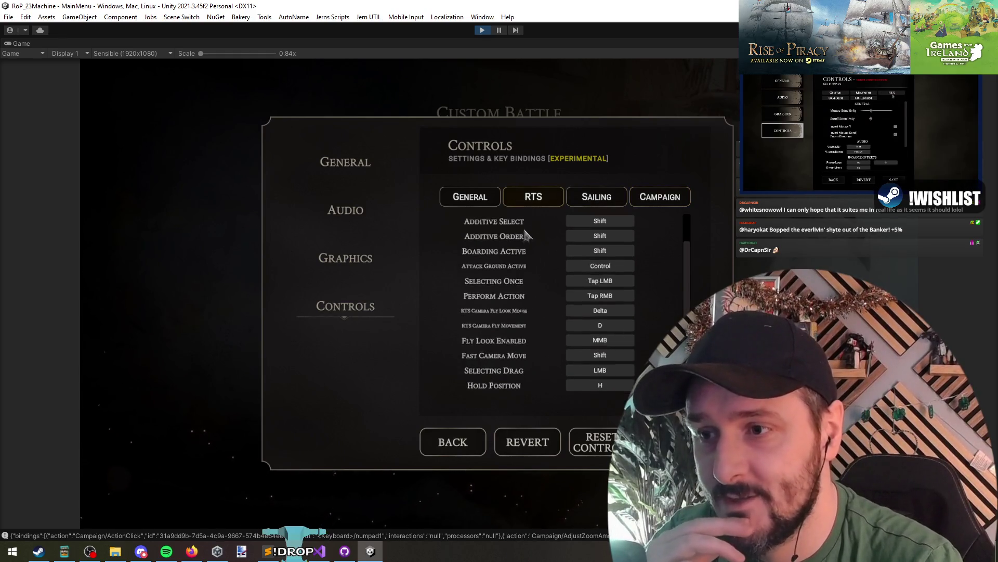
{"action": "scroll", "coordinate": [582, 255], "scroll_direction": "up", "scroll_amount": 2}
{"action": "left_click", "coordinate": [611, 237]}
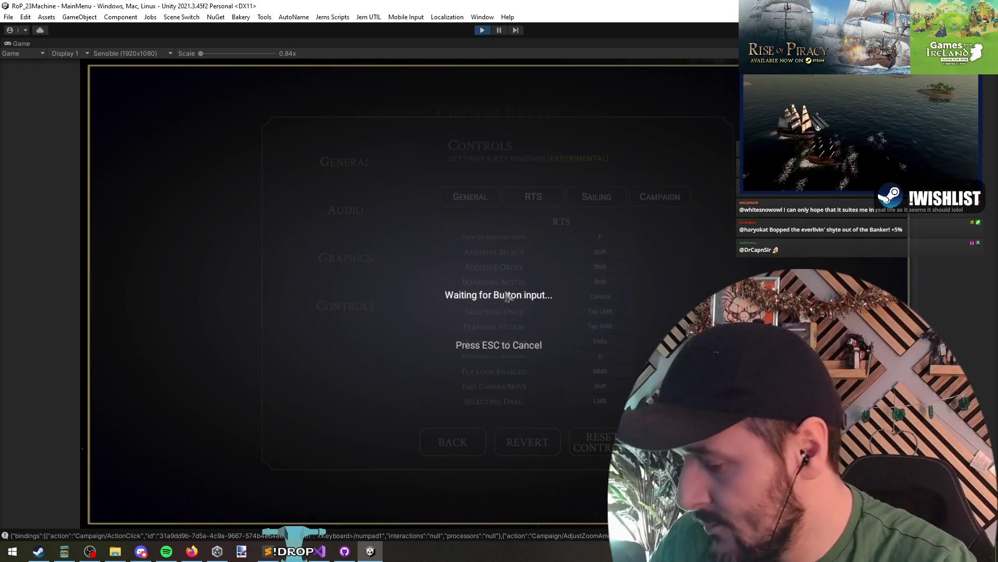
- Bind View To Selected Units and Campaign's Perform Action to Num 7
{"action": "key", "text": "KP_7"}
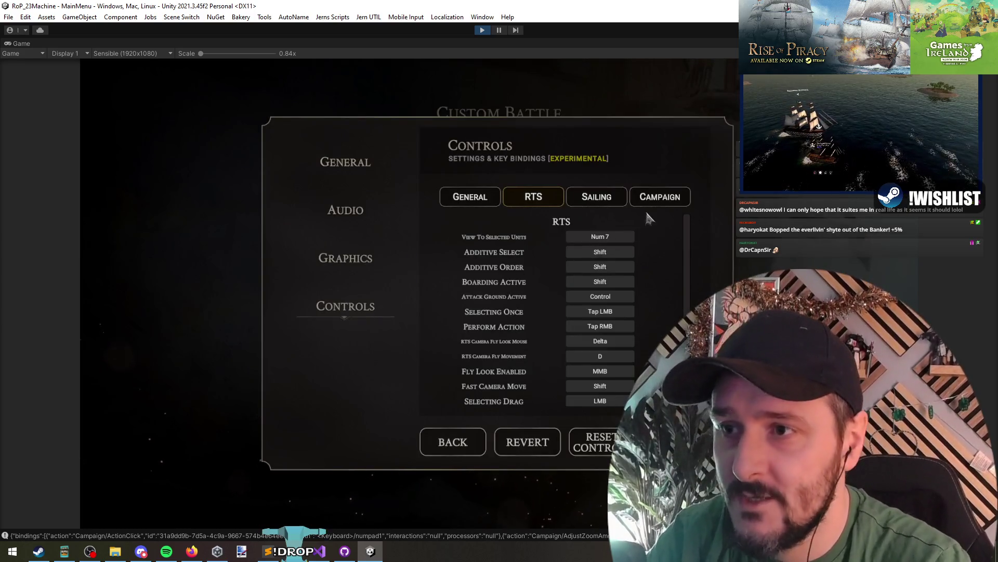
{"action": "left_click", "coordinate": [656, 202]}
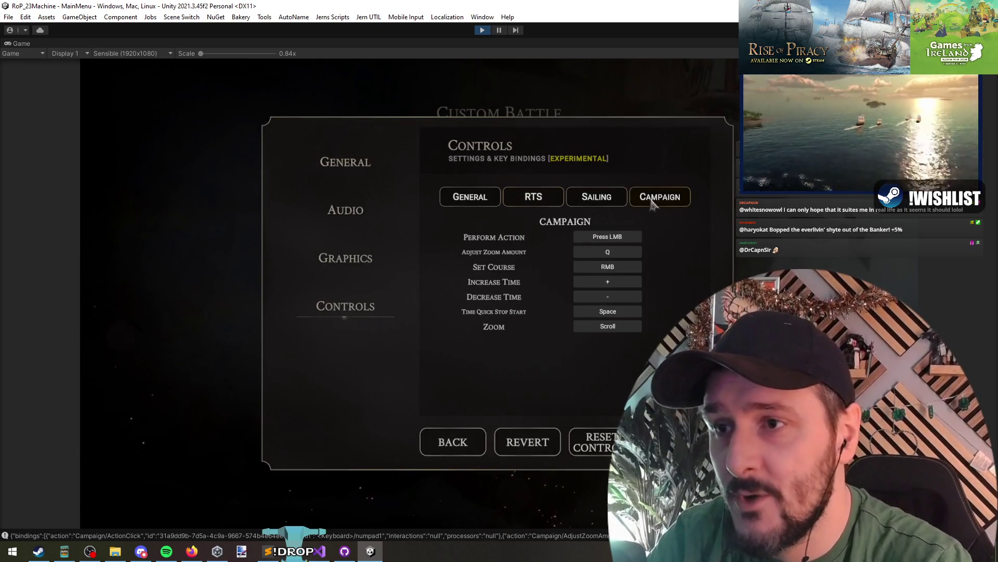
{"action": "left_click", "coordinate": [608, 239]}
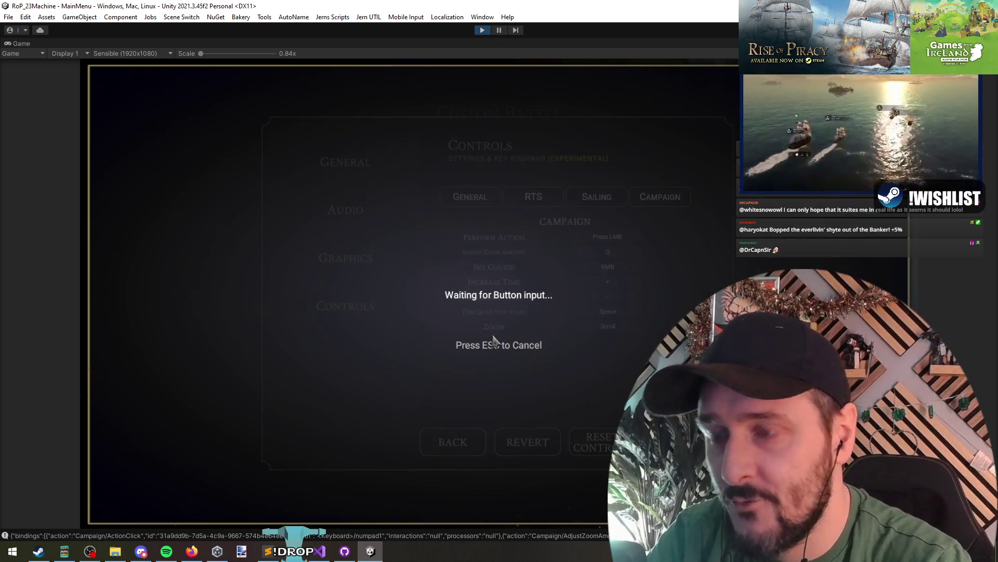
{"action": "key", "text": "KP_7"}
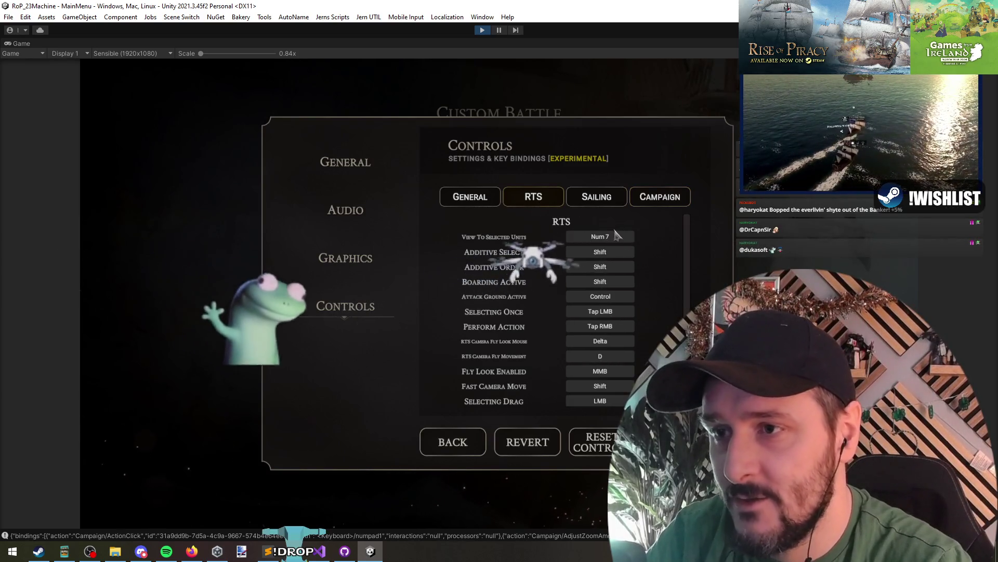
{"action": "left_click", "coordinate": [654, 195]}
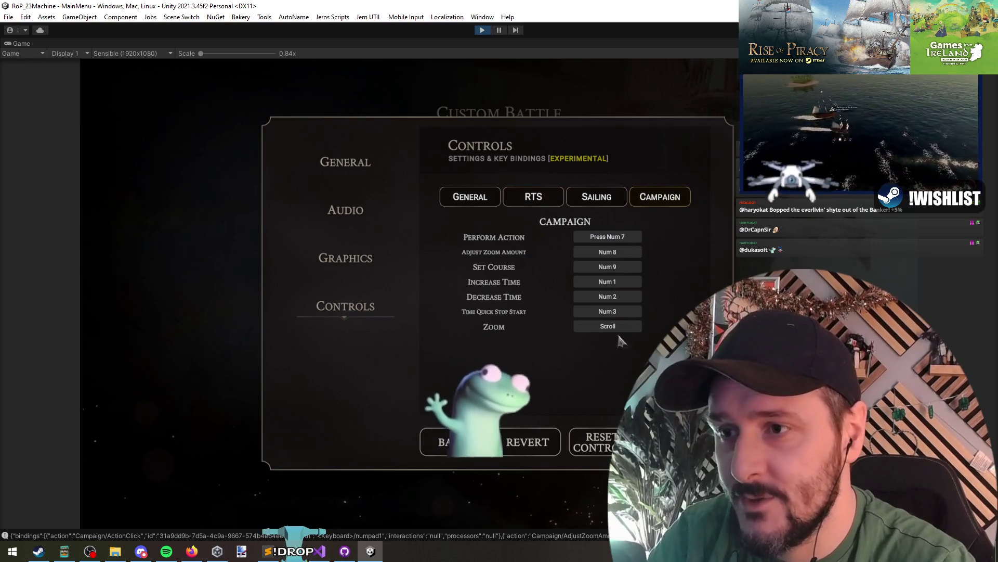
{"action": "left_click", "coordinate": [642, 196]}
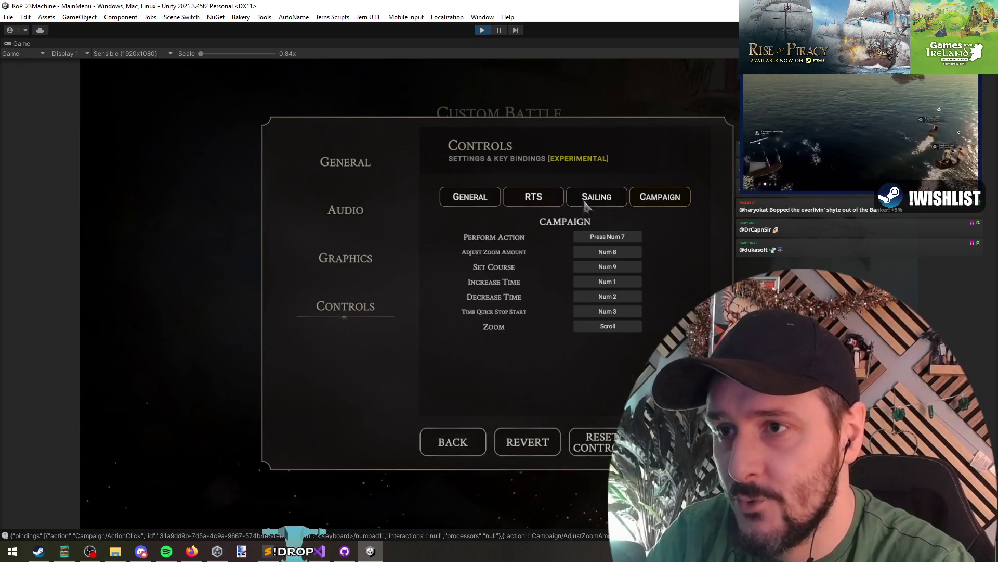
- Reset all controls to their default bindings, confirming the reset twice
{"action": "left_click", "coordinate": [609, 449]}
{"action": "left_click", "coordinate": [525, 332]}
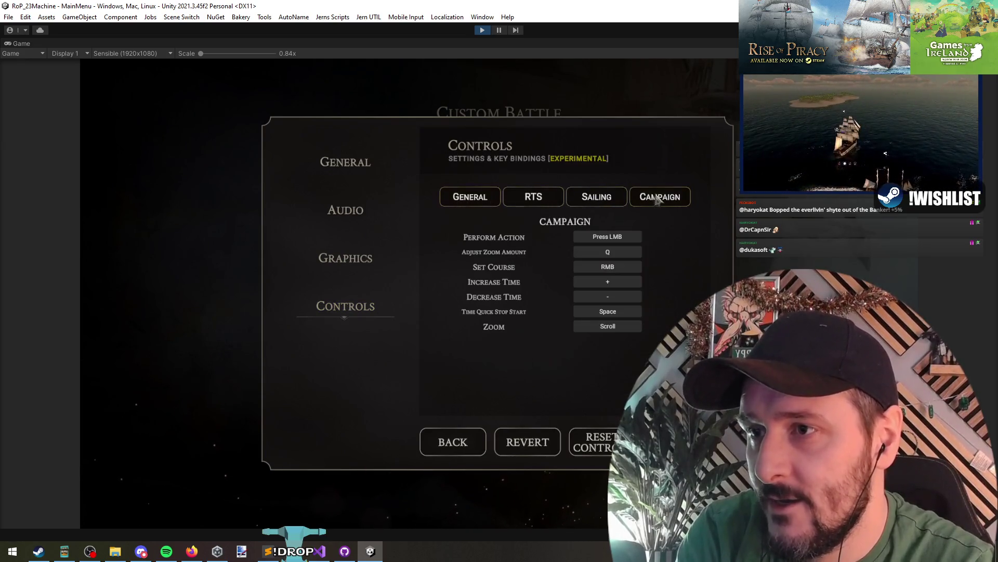
{"action": "left_click", "coordinate": [598, 442]}
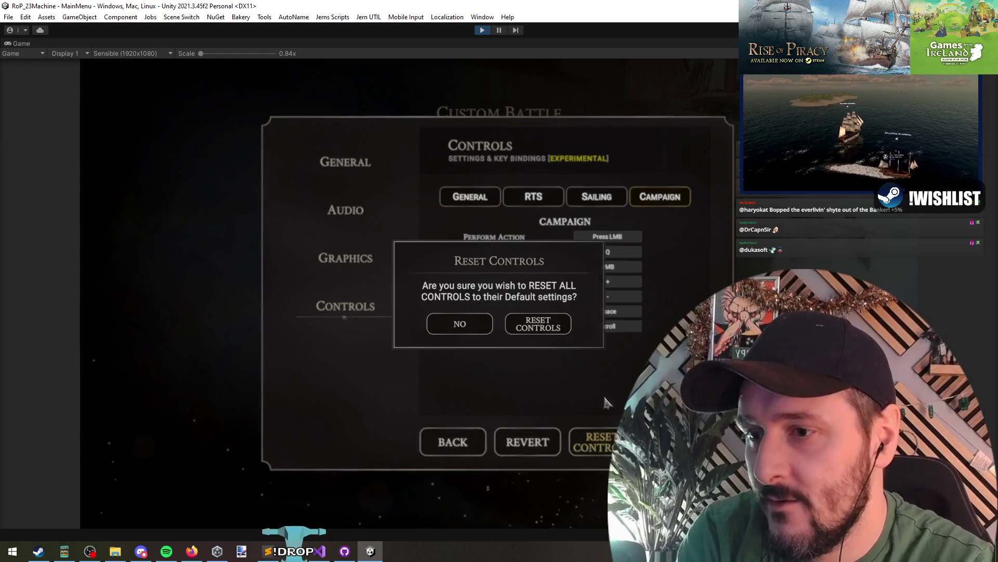
{"action": "left_click", "coordinate": [539, 323]}
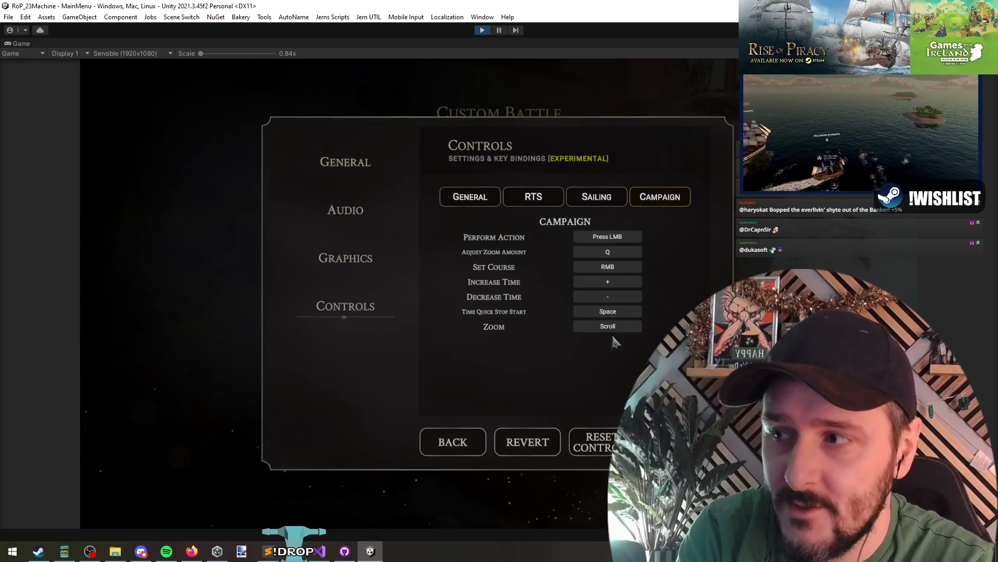
- Bind Campaign's Perform Action, Zoom, Set Course, Increase/Decrease Time to Num 1, 2, 3, 5, 6, then go Back
{"action": "left_click", "coordinate": [624, 240]}
{"action": "key", "text": "KP_1"}
{"action": "left_click", "coordinate": [623, 254]}
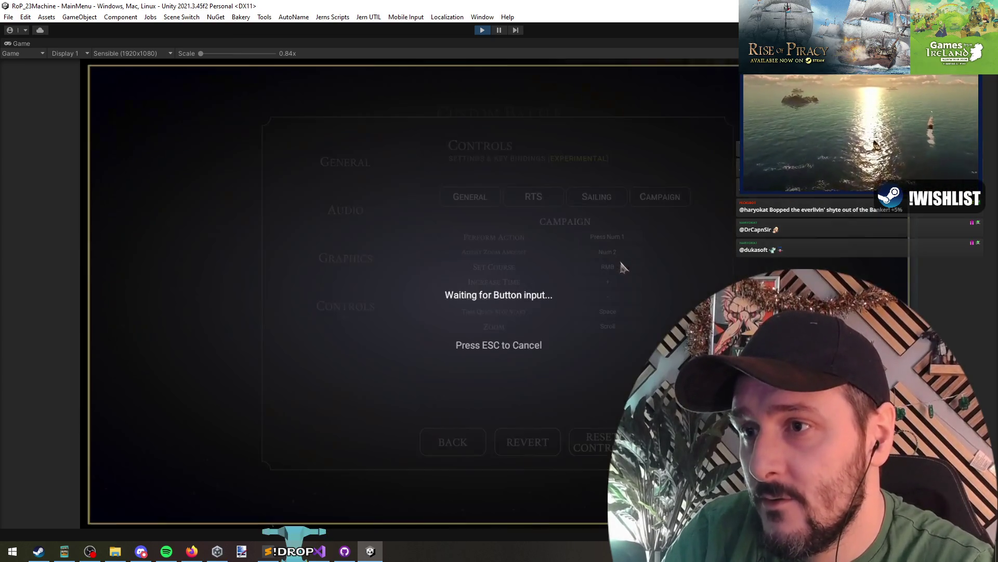
{"action": "left_click", "coordinate": [619, 267]}
{"action": "left_click", "coordinate": [620, 267]}
{"action": "key", "text": "KP_3"}
{"action": "left_click", "coordinate": [620, 258]}
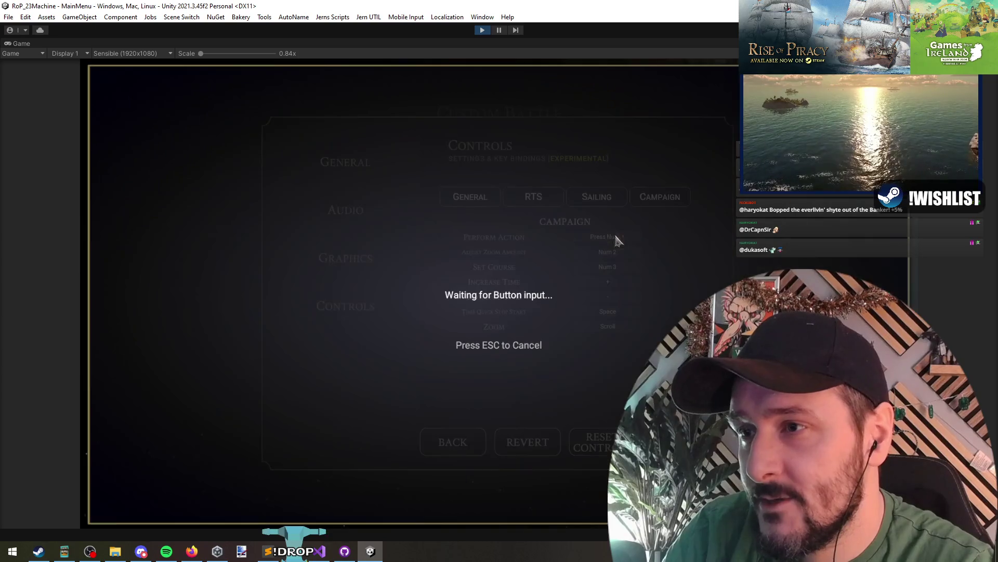
{"action": "key", "text": "KP_2"}
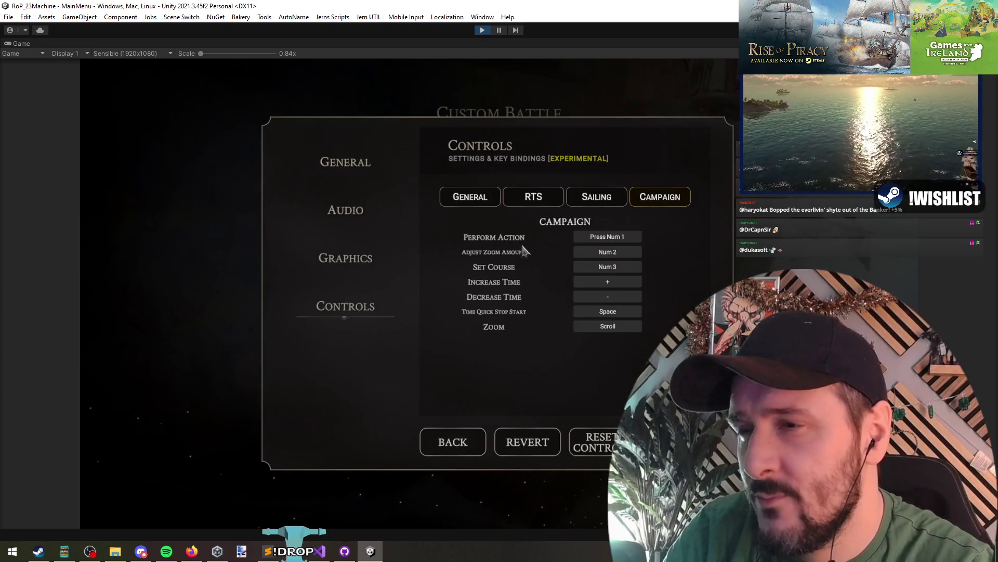
{"action": "left_click", "coordinate": [617, 281]}
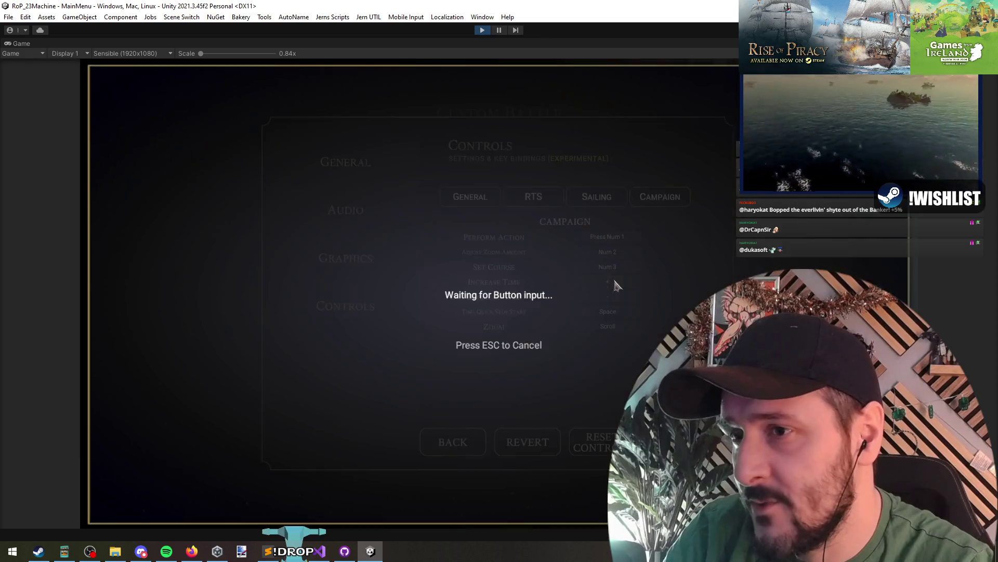
{"action": "key", "text": "KP_5"}
{"action": "left_click", "coordinate": [607, 297]}
{"action": "key", "text": "KP_6"}
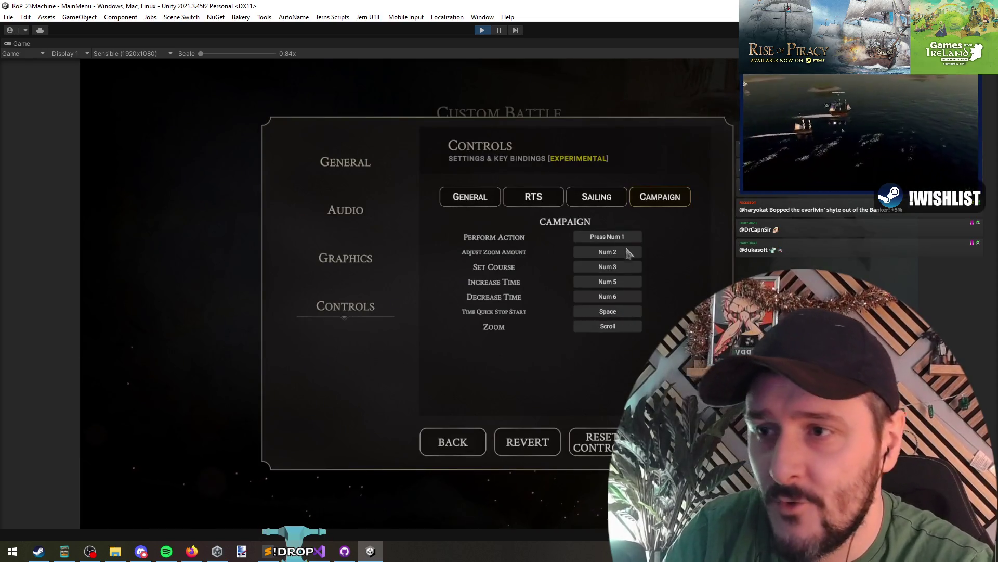
{"action": "left_click", "coordinate": [427, 443]}
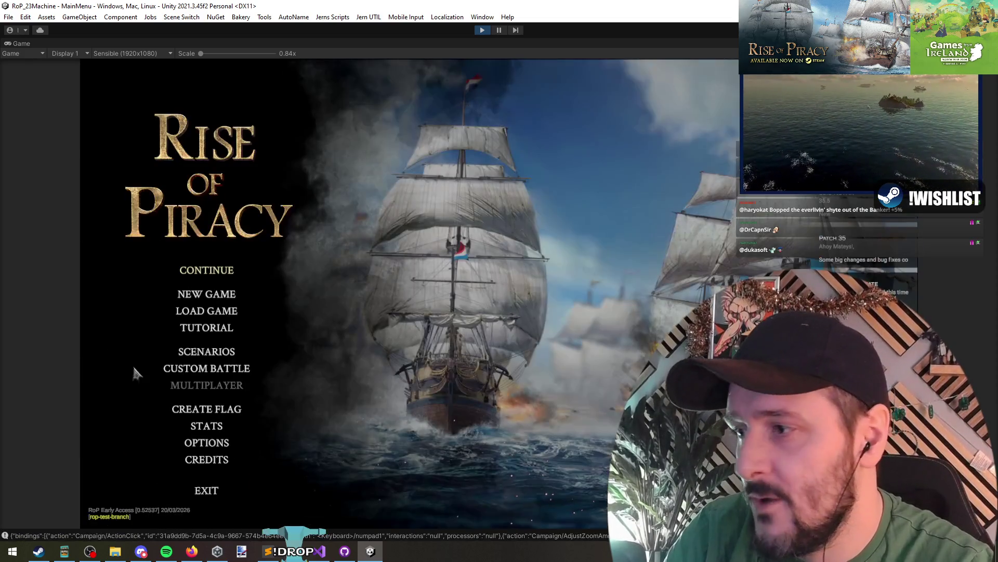
- Check the Campaign bindings under Options > Controls, return to the main menu, and stop play mode
{"action": "left_click", "coordinate": [207, 442]}
{"action": "left_click", "coordinate": [346, 307]}
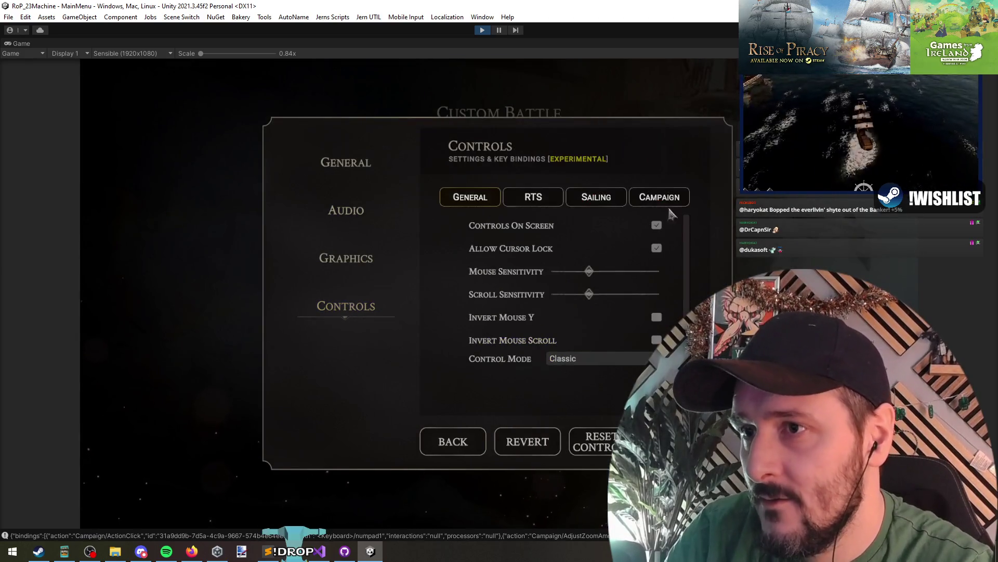
{"action": "left_click", "coordinate": [654, 197]}
{"action": "left_click", "coordinate": [475, 431]}
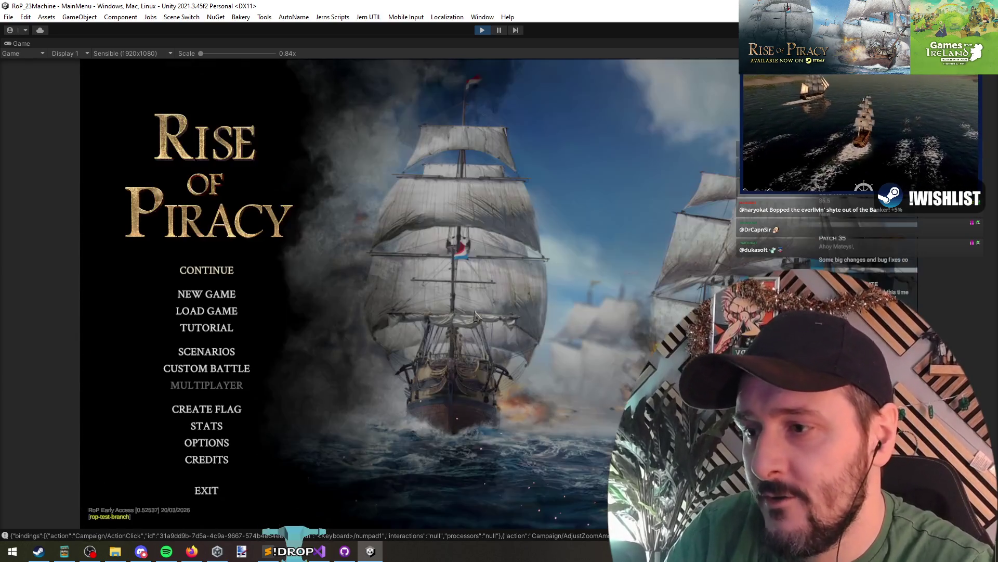
{"action": "left_click", "coordinate": [482, 32]}
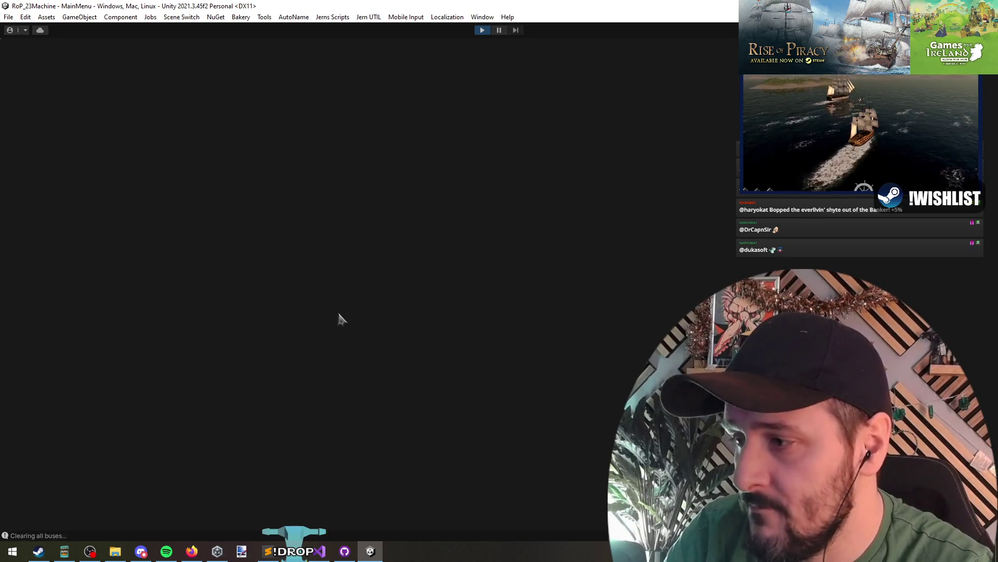
- After restarting the game, reopen the Campaign bindings and rebind Perform Action to Num 1
{"action": "key", "text": "Escape"}
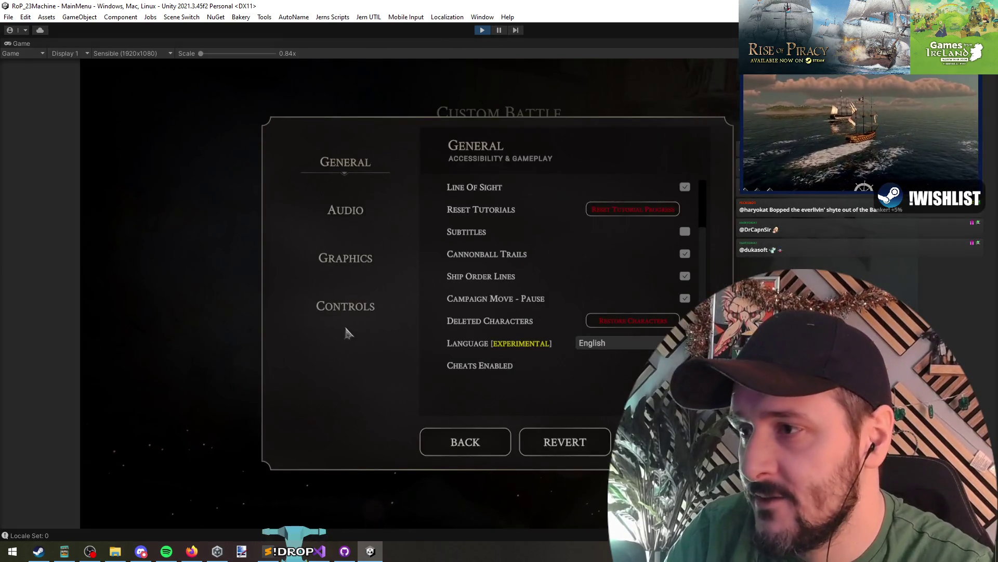
{"action": "left_click", "coordinate": [345, 308]}
{"action": "left_click", "coordinate": [670, 200]}
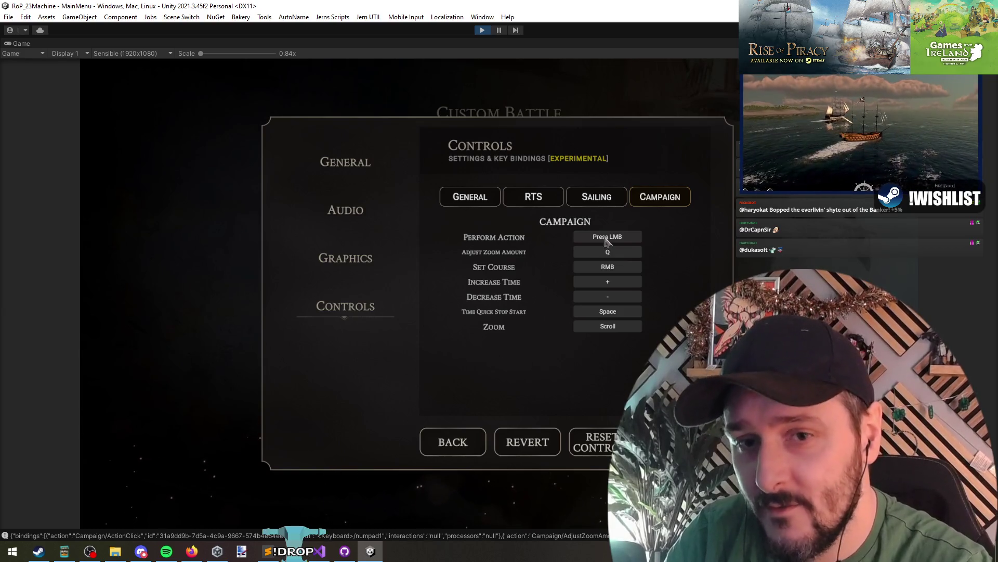
{"action": "left_click", "coordinate": [606, 238]}
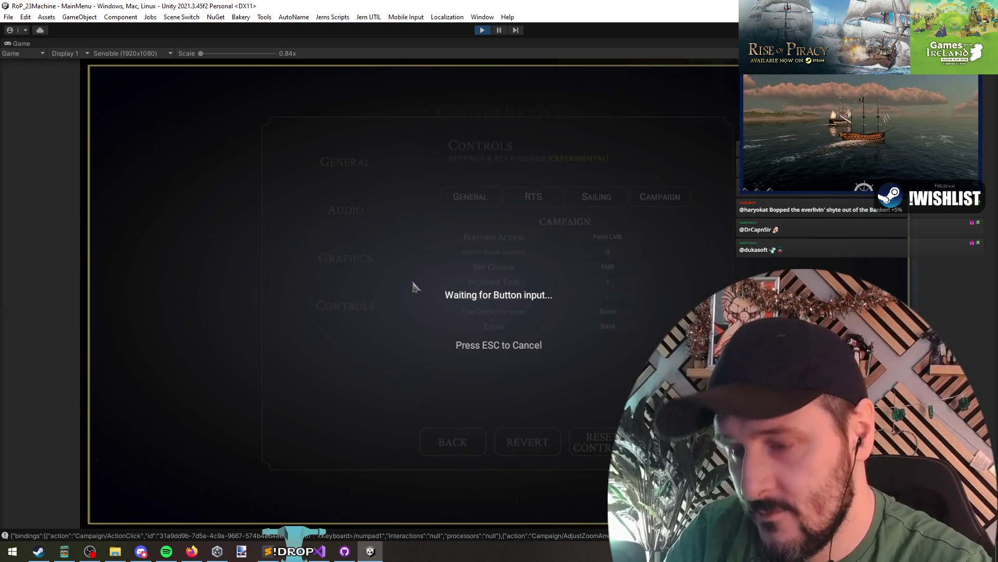
{"action": "key", "text": "KP_1"}
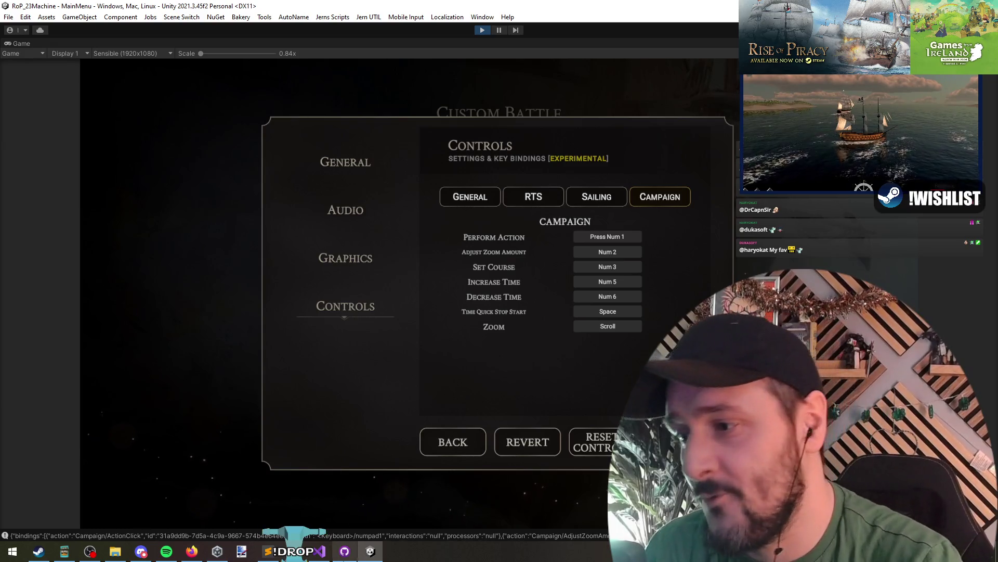
- Bring Visual Studio forward and enlarge the code area above the find results
{"action": "left_click", "coordinate": [319, 551]}
{"action": "key", "text": "Up"}
{"action": "key", "text": "Up"}
{"action": "key", "text": "Up"}
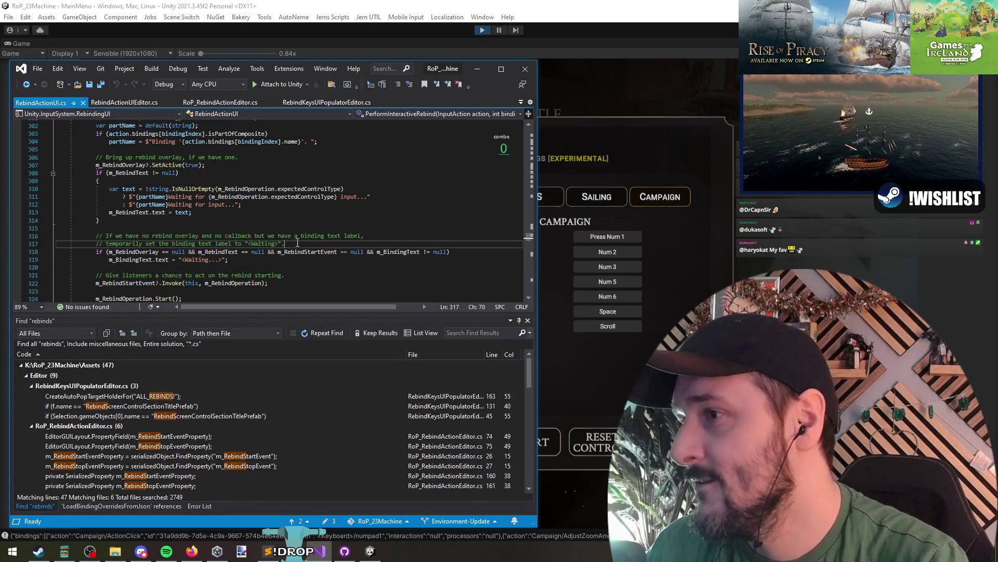
{"action": "mouse_move", "coordinate": [465, 67]}
{"action": "left_mouse_down"}
{"action": "mouse_move", "coordinate": [567, 39]}
{"action": "mouse_move", "coordinate": [560, 31]}
{"action": "left_mouse_up"}
{"action": "mouse_move", "coordinate": [371, 277]}
{"action": "left_mouse_down"}
{"action": "mouse_move", "coordinate": [367, 384]}
{"action": "mouse_move", "coordinate": [357, 344]}
{"action": "left_mouse_up"}
- Check the end of PerformInteractiveRebind and the line before m_RebindOperation.Start(), then return to the game
{"action": "left_click", "coordinate": [181, 269]}
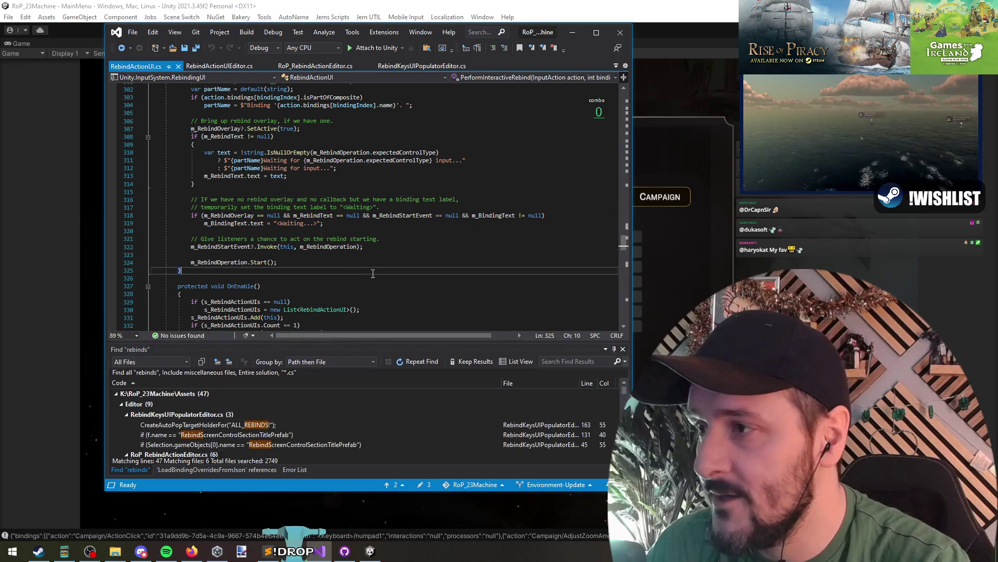
{"action": "key", "text": "alt+Tab"}
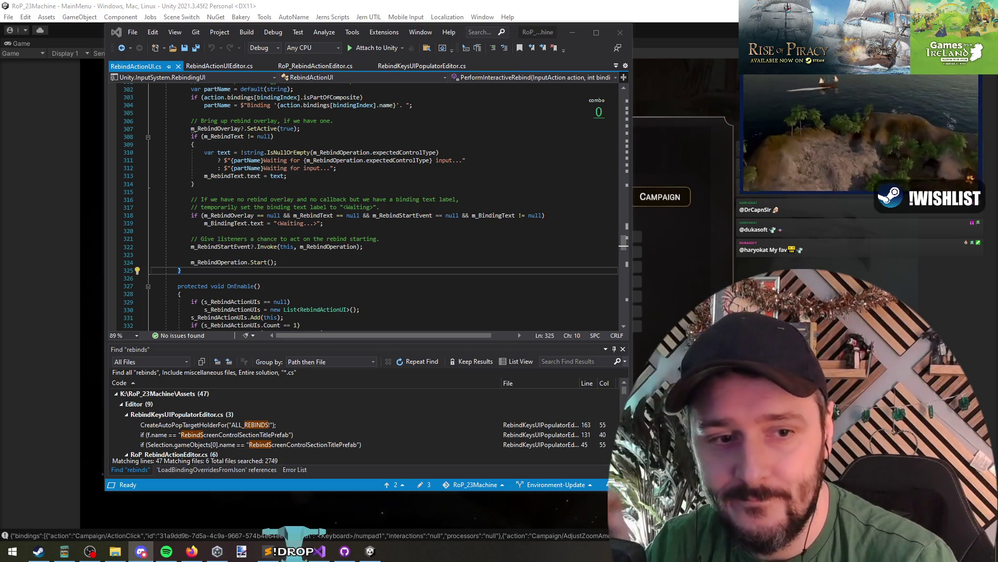
{"action": "left_click", "coordinate": [287, 257]}
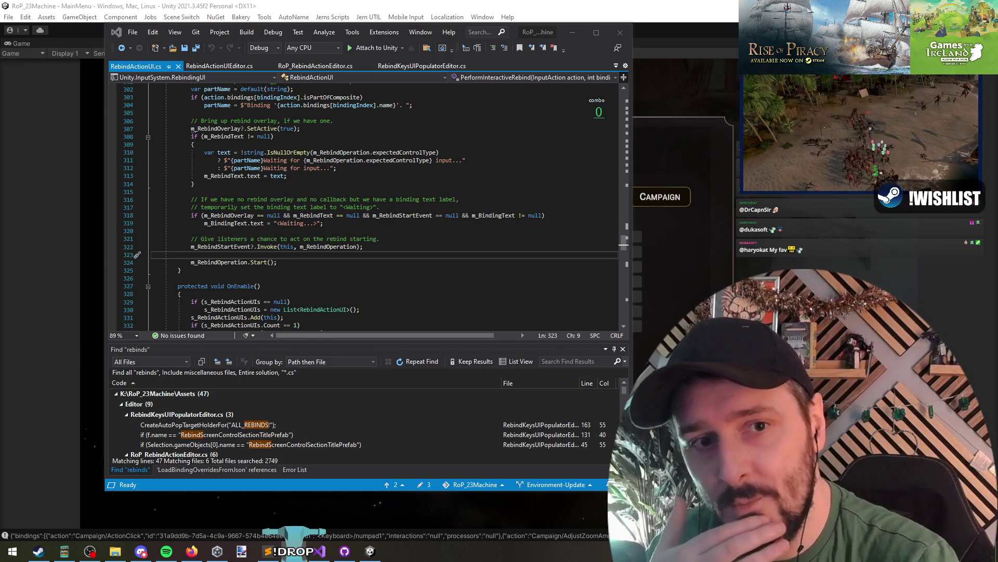
{"action": "left_click", "coordinate": [692, 189]}
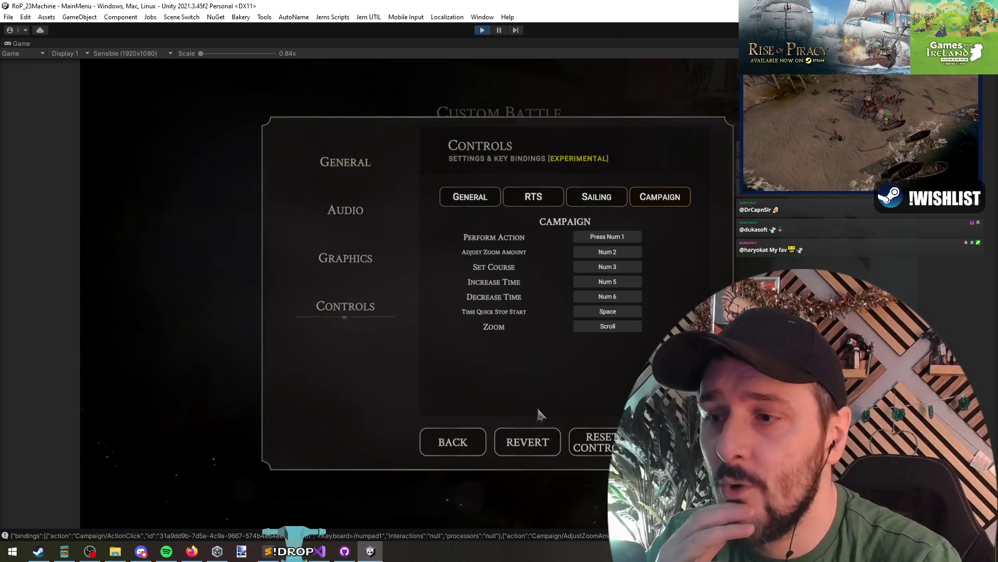
- Go from the controls settings through New Game and Begin to Character Creation
{"action": "left_click", "coordinate": [458, 445]}
{"action": "left_click", "coordinate": [203, 294]}
{"action": "left_click", "coordinate": [527, 414]}
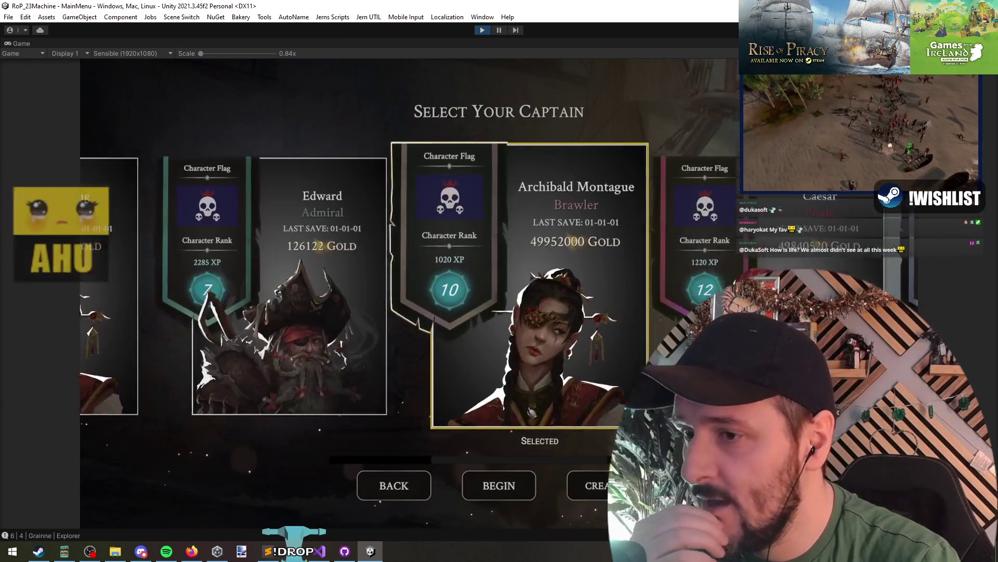
{"action": "left_click", "coordinate": [587, 485]}
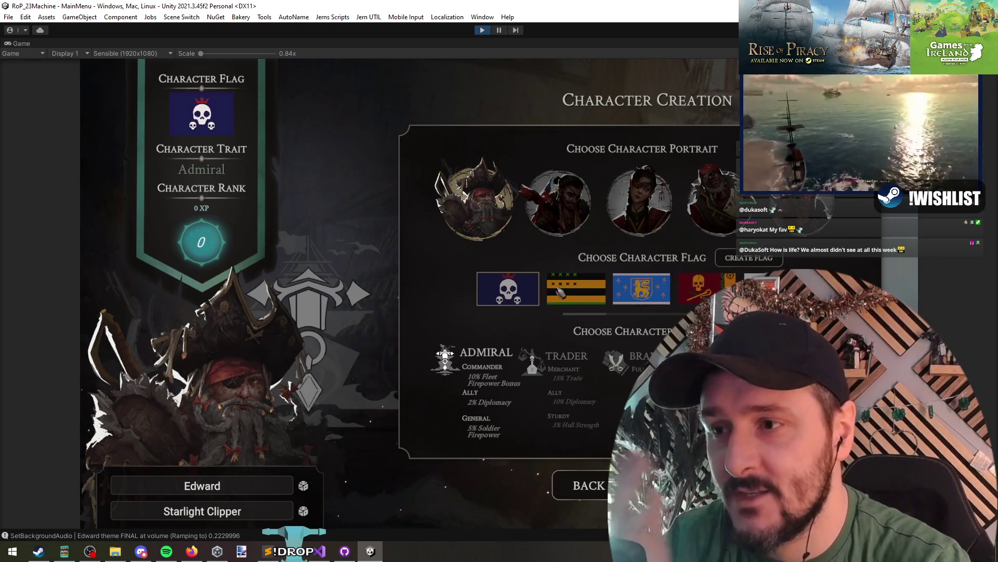
- Toggle the captain trait between Trader and Admiral, go back, and stop Play mode
{"action": "left_click", "coordinate": [571, 379]}
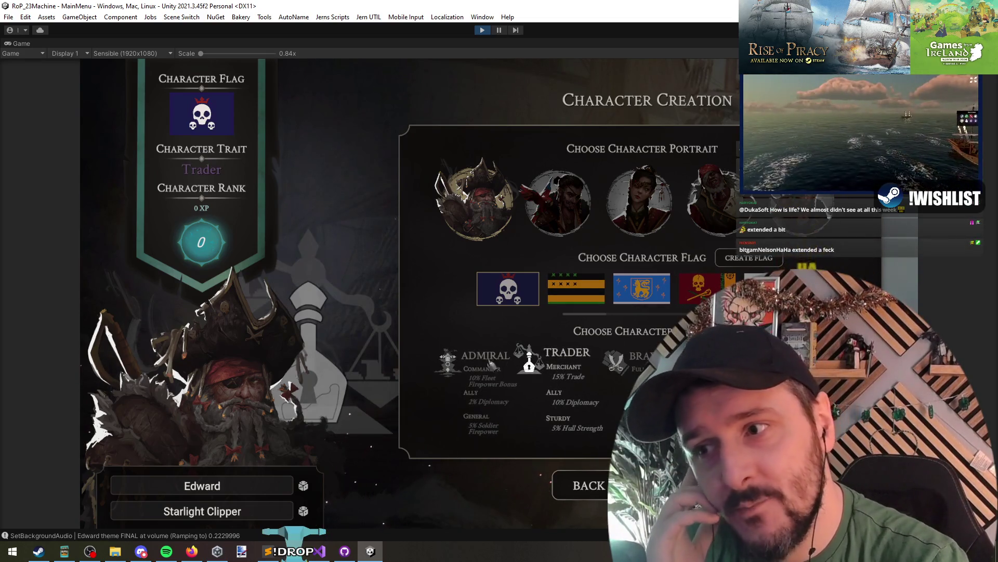
{"action": "left_click", "coordinate": [470, 353]}
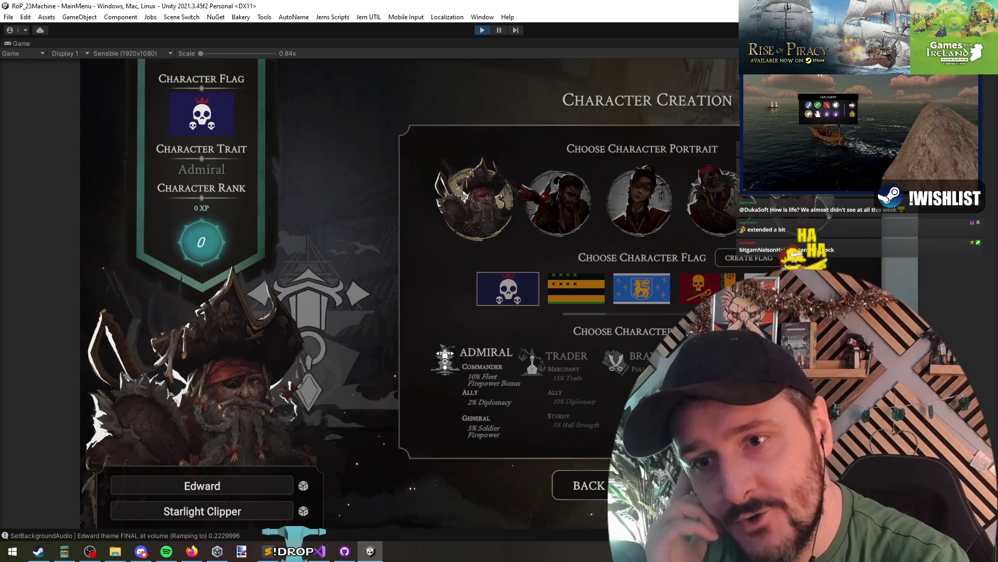
{"action": "left_click", "coordinate": [566, 359]}
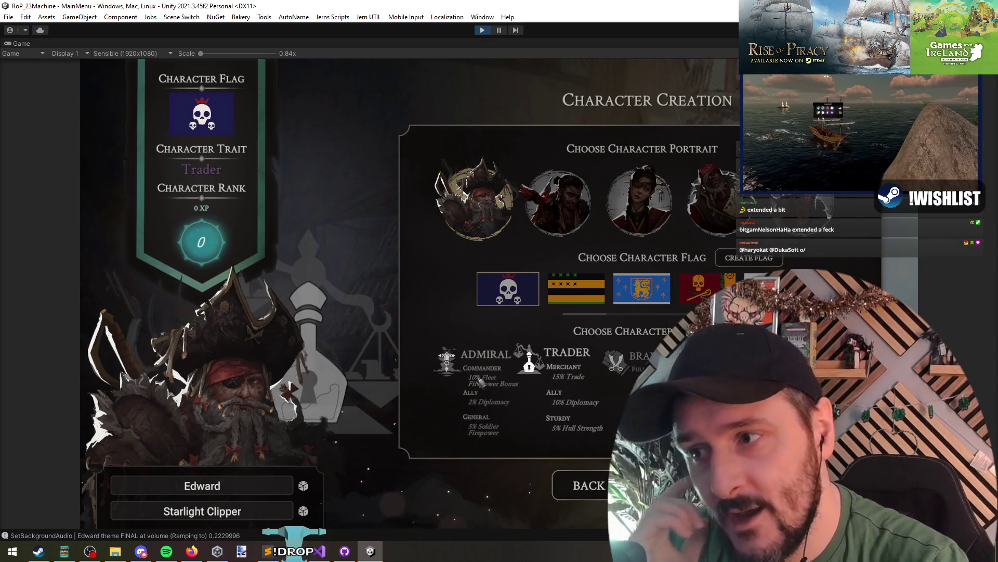
{"action": "left_click", "coordinate": [476, 358]}
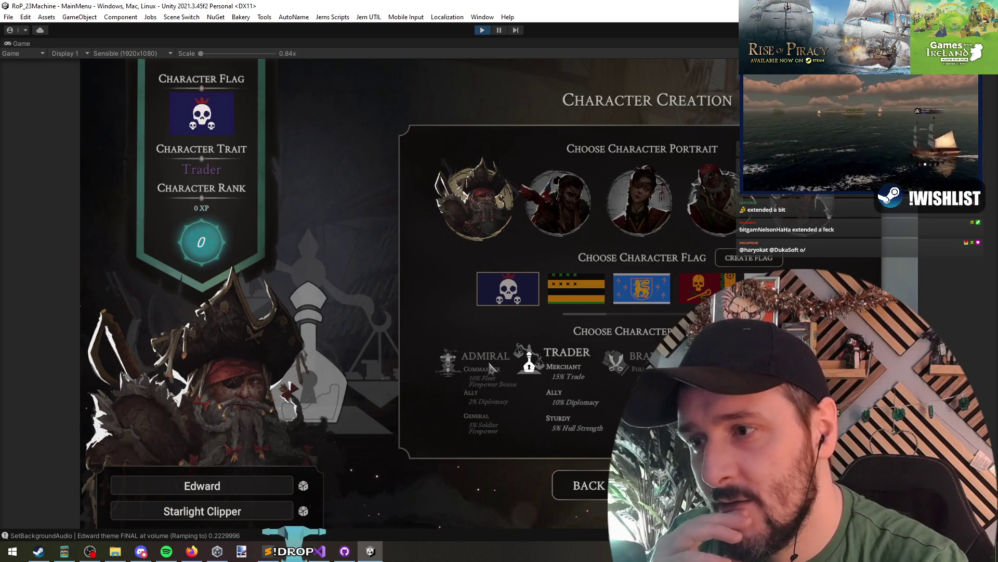
{"action": "left_click", "coordinate": [561, 488]}
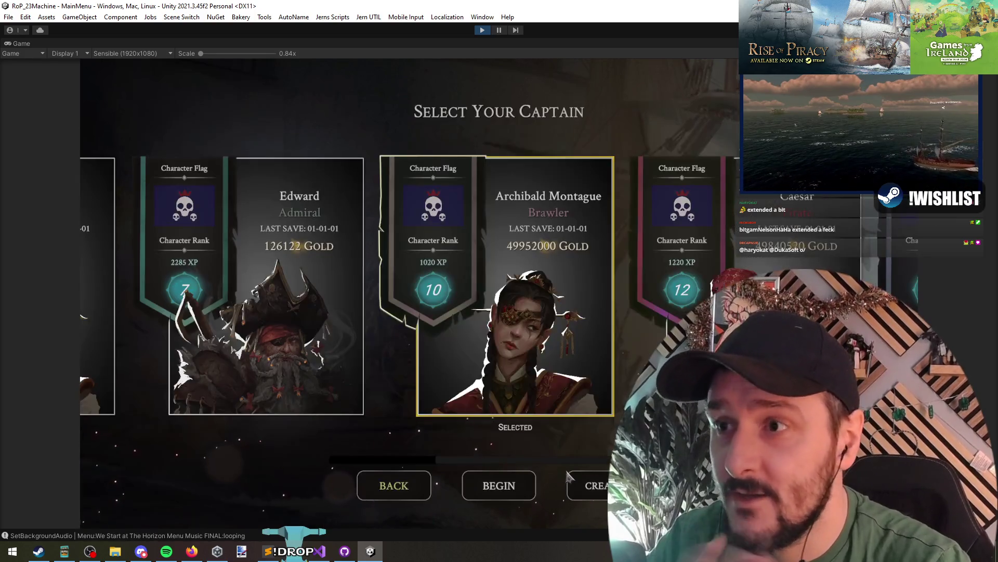
{"action": "left_click", "coordinate": [484, 33]}
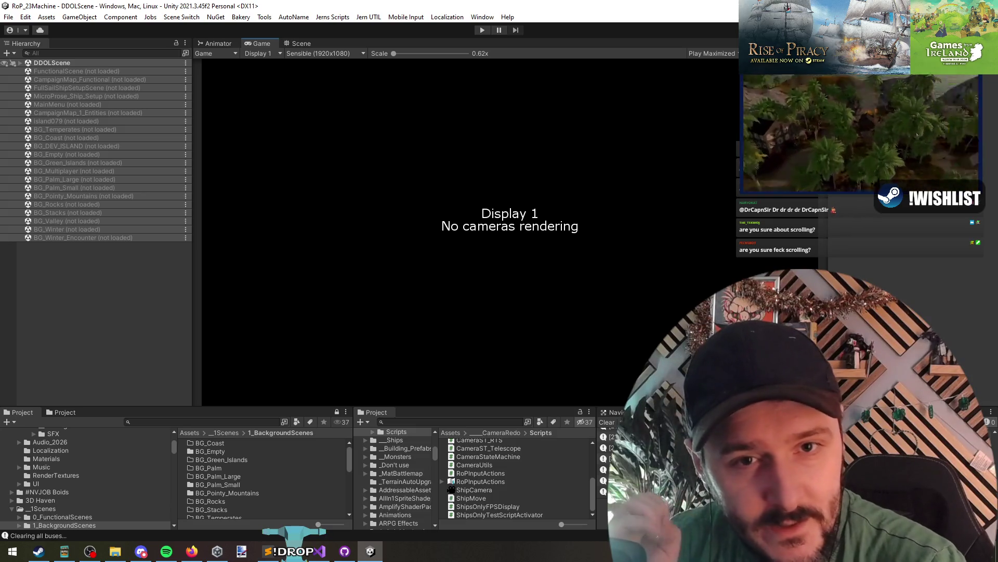
- Switch to another application briefly, then return to the Unity editor
{"action": "key", "text": "alt+Tab"}
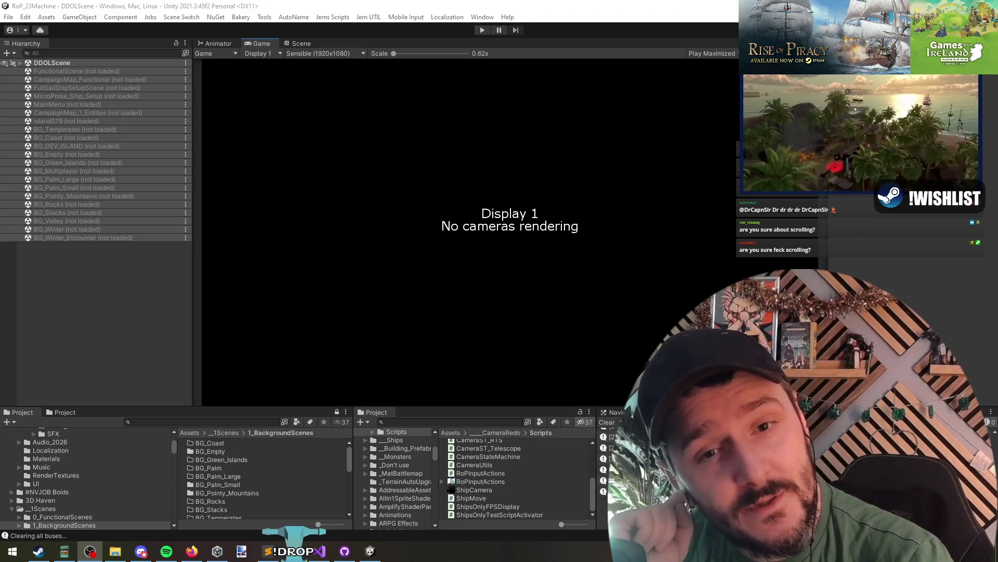
{"action": "left_click", "coordinate": [561, 165]}
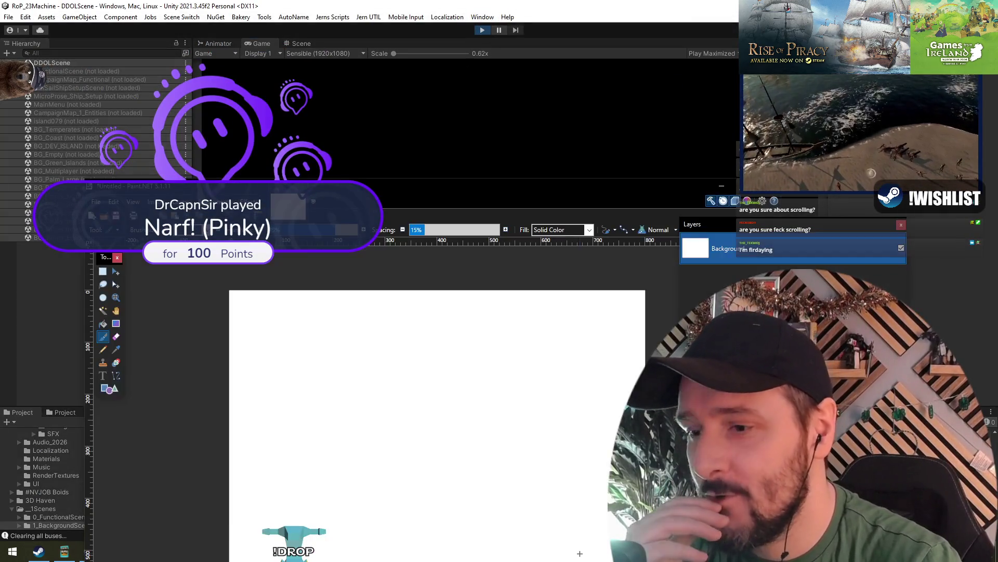
- Set the Paint.NET brush size to 7 and move the window down out of the way
{"action": "mouse_move", "coordinate": [562, 208]}
{"action": "left_mouse_down"}
{"action": "mouse_move", "coordinate": [530, 83]}
{"action": "mouse_move", "coordinate": [503, 82]}
{"action": "left_mouse_up"}
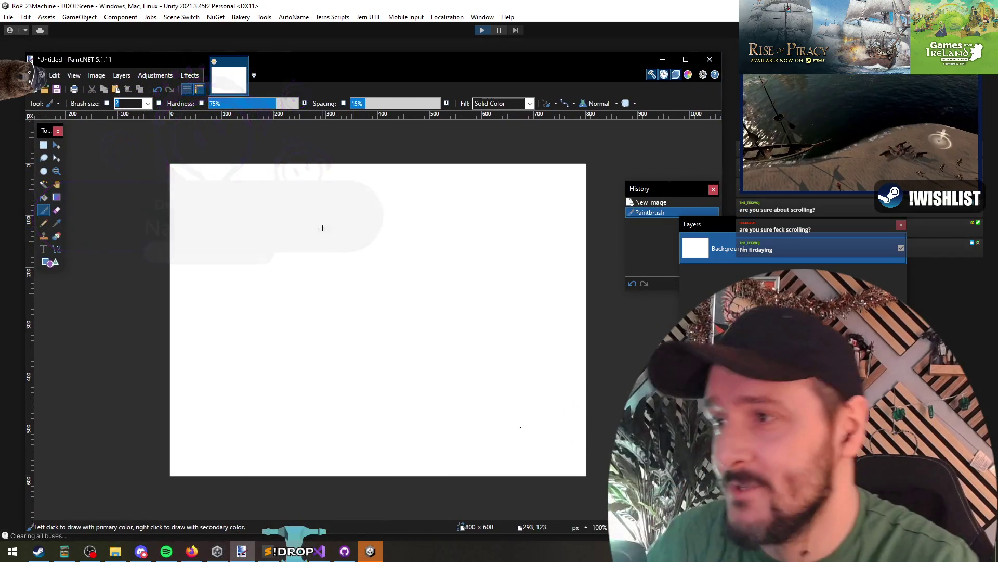
{"action": "type", "text": "13"}
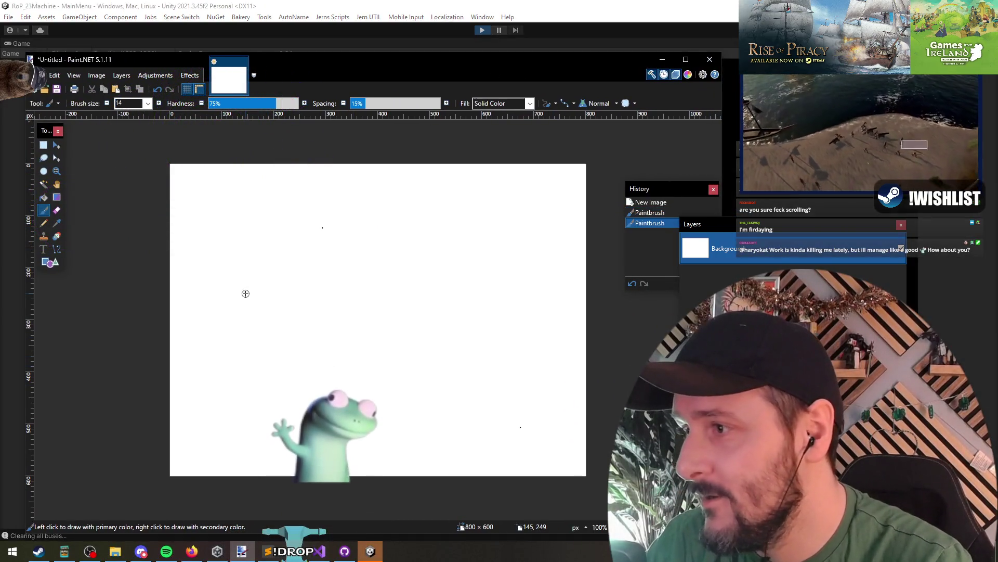
{"action": "key", "text": "BackSpace"}
{"action": "key", "text": "BackSpace"}
{"action": "type", "text": "7"}
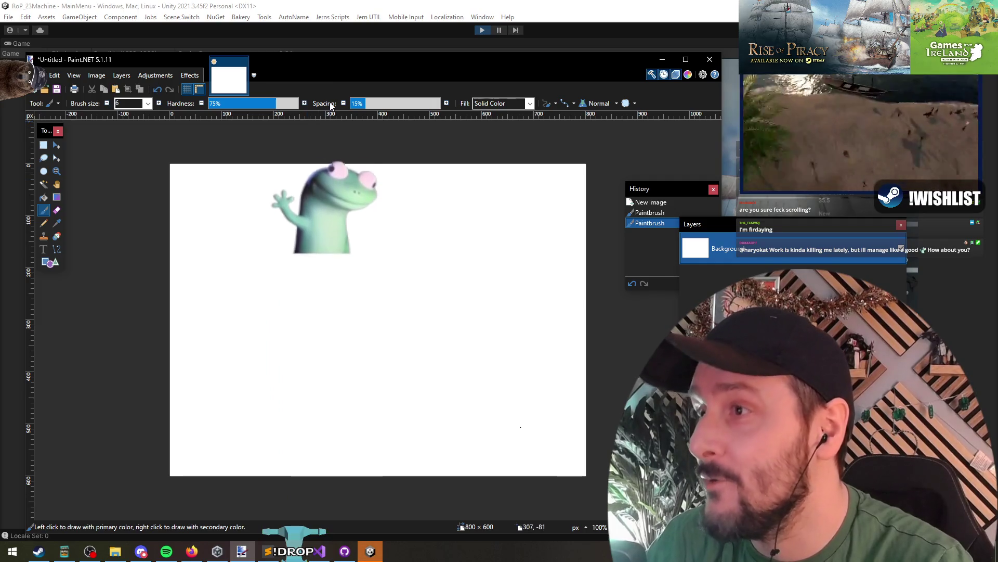
{"action": "left_click_drag", "start_coordinate": [339, 63], "coordinate": [339, 504]}
- Navigate the game through New Game and Begin to Character Creation, then return to Paint.NET
{"action": "left_click", "coordinate": [215, 339]}
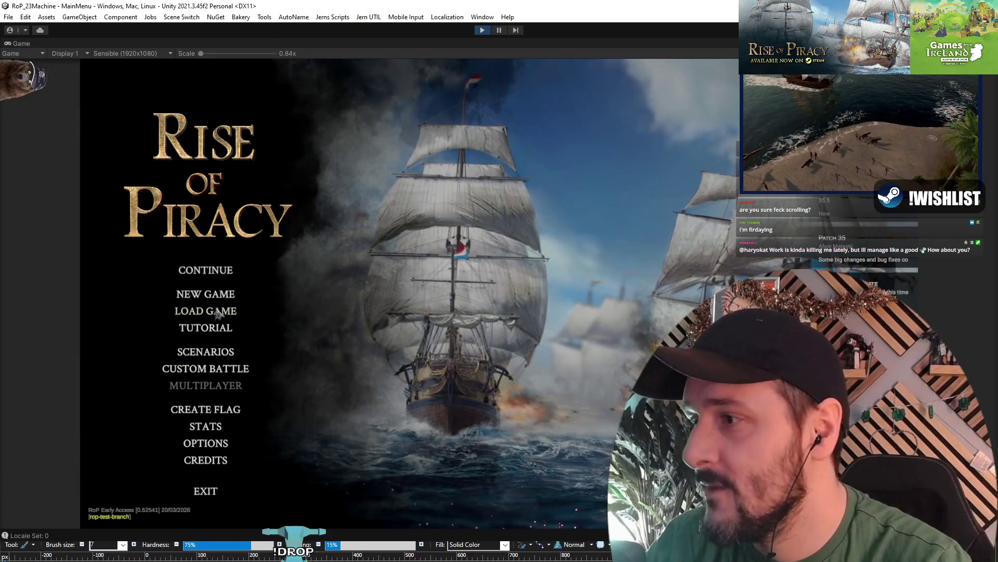
{"action": "left_click", "coordinate": [213, 297]}
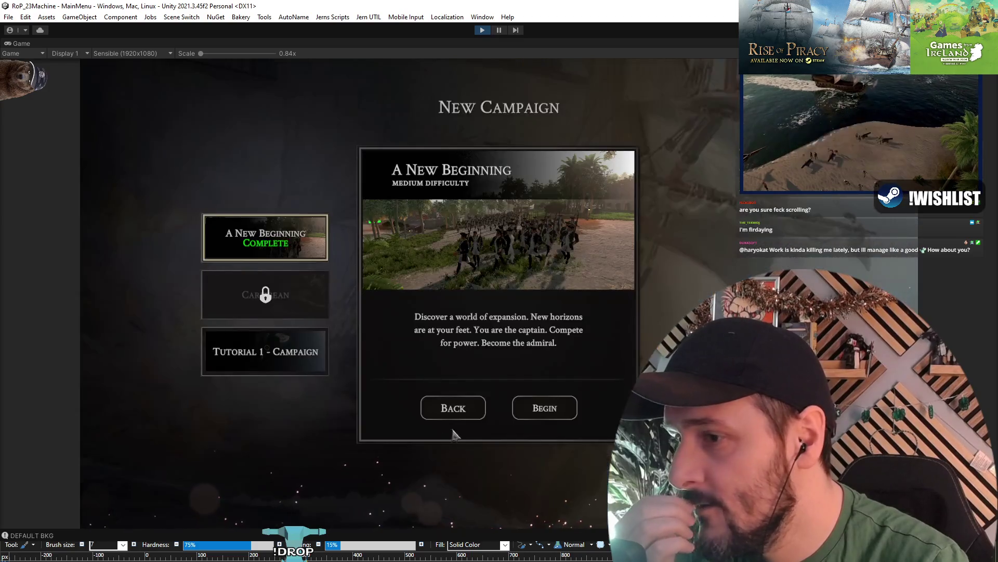
{"action": "left_click", "coordinate": [494, 408]}
{"action": "left_click", "coordinate": [568, 489]}
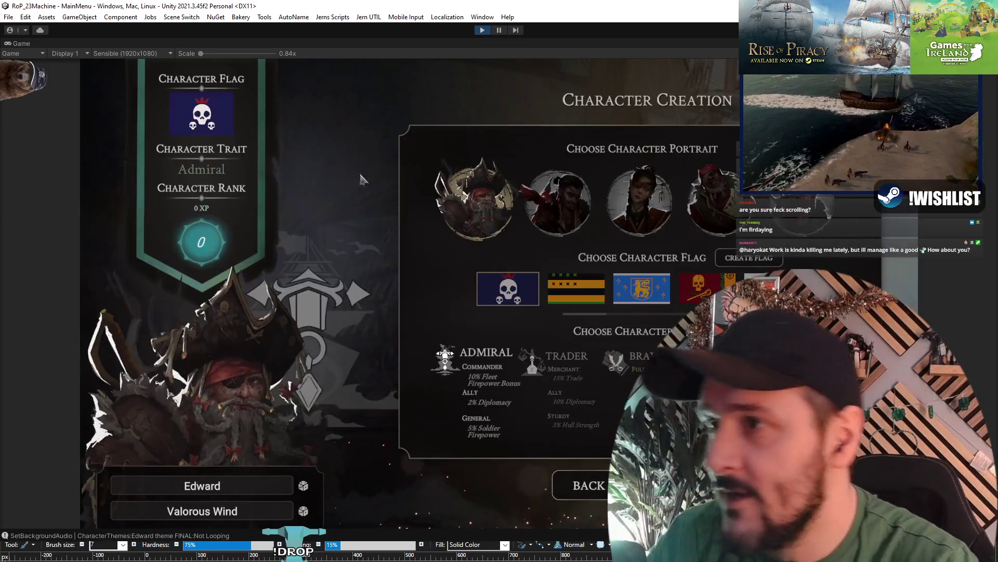
{"action": "key", "text": "alt+Tab"}
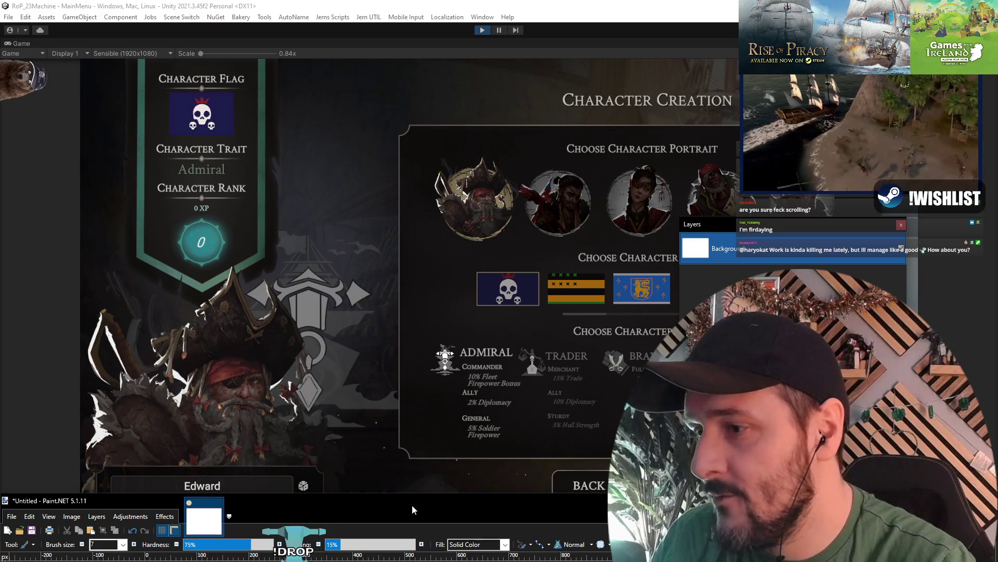
- Sketch the left panels: a face with mouth and underline, and a rectangle with a tick
{"action": "left_click_drag", "start_coordinate": [412, 504], "coordinate": [588, 60]}
{"action": "mouse_move", "coordinate": [327, 327]}
{"action": "left_mouse_down"}
{"action": "mouse_move", "coordinate": [382, 351]}
{"action": "mouse_move", "coordinate": [453, 472]}
{"action": "left_mouse_up"}
{"action": "left_click_drag", "start_coordinate": [367, 359], "coordinate": [384, 385]}
{"action": "left_click", "coordinate": [377, 373]}
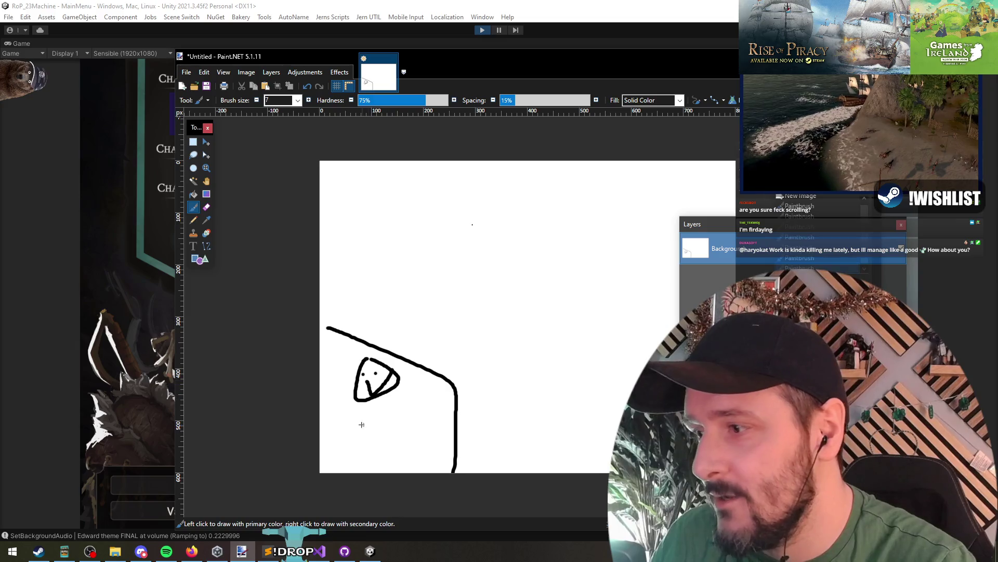
{"action": "left_click_drag", "start_coordinate": [324, 433], "coordinate": [455, 438]}
{"action": "mouse_move", "coordinate": [438, 158]}
{"action": "left_mouse_down"}
{"action": "mouse_move", "coordinate": [437, 309]}
{"action": "mouse_move", "coordinate": [318, 307]}
{"action": "left_mouse_up"}
{"action": "mouse_move", "coordinate": [348, 200]}
{"action": "left_mouse_down"}
{"action": "mouse_move", "coordinate": [410, 174]}
{"action": "mouse_move", "coordinate": [335, 206]}
{"action": "left_mouse_up"}
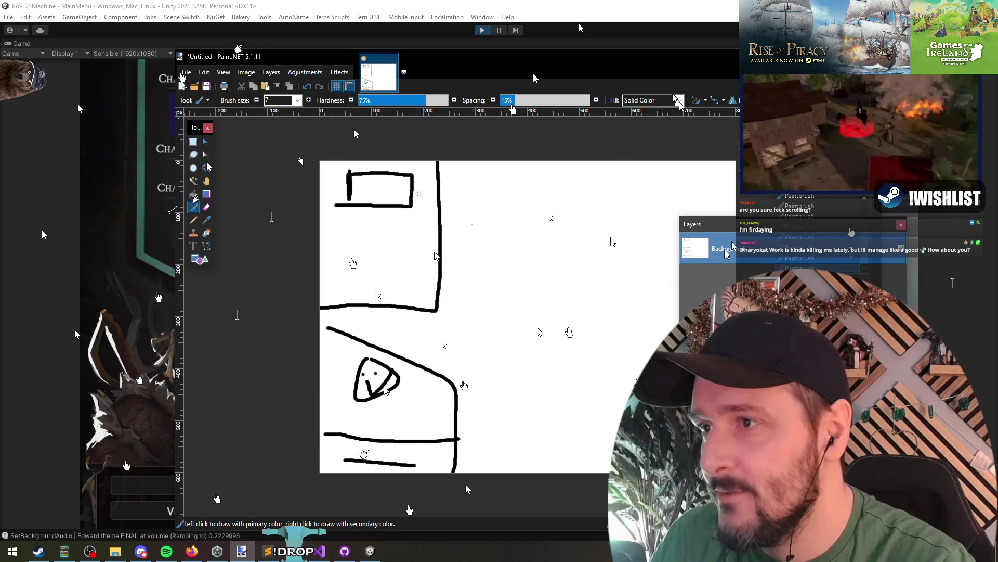
{"action": "mouse_move", "coordinate": [436, 183]}
{"action": "left_mouse_down"}
{"action": "mouse_move", "coordinate": [422, 200]}
{"action": "mouse_move", "coordinate": [438, 199]}
{"action": "mouse_move", "coordinate": [461, 169]}
{"action": "left_mouse_up"}
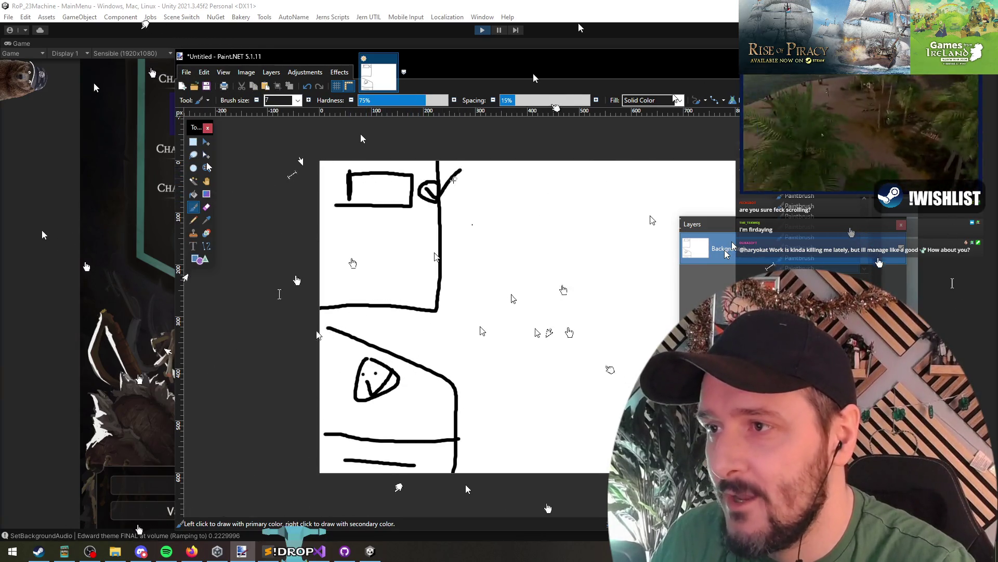
- Draw a large right-hand box with left and right arrows, a vertical stroke, and a J with bracket
{"action": "mouse_move", "coordinate": [733, 203]}
{"action": "left_mouse_down"}
{"action": "mouse_move", "coordinate": [475, 209]}
{"action": "mouse_move", "coordinate": [471, 292]}
{"action": "mouse_move", "coordinate": [689, 297]}
{"action": "left_mouse_up"}
{"action": "mouse_move", "coordinate": [515, 252]}
{"action": "left_mouse_down"}
{"action": "mouse_move", "coordinate": [528, 252]}
{"action": "mouse_move", "coordinate": [525, 267]}
{"action": "left_mouse_up"}
{"action": "left_click_drag", "start_coordinate": [697, 224], "coordinate": [772, 298]}
{"action": "left_click_drag", "start_coordinate": [689, 246], "coordinate": [734, 245]}
{"action": "left_click_drag", "start_coordinate": [709, 231], "coordinate": [706, 266]}
{"action": "mouse_move", "coordinate": [689, 59]}
{"action": "left_mouse_down"}
{"action": "mouse_move", "coordinate": [558, 54]}
{"action": "mouse_move", "coordinate": [540, 38]}
{"action": "left_mouse_up"}
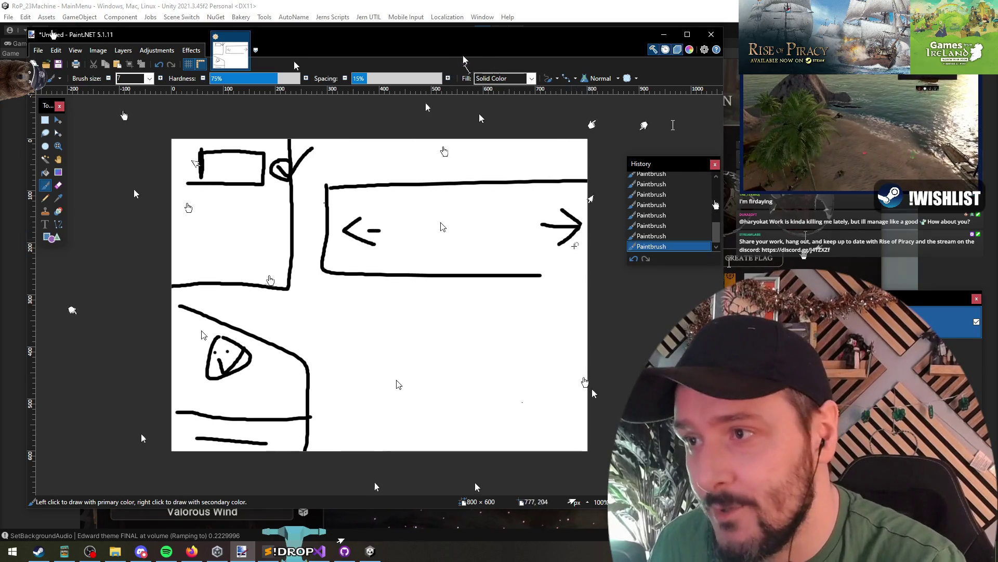
{"action": "left_click_drag", "start_coordinate": [399, 258], "coordinate": [402, 207]}
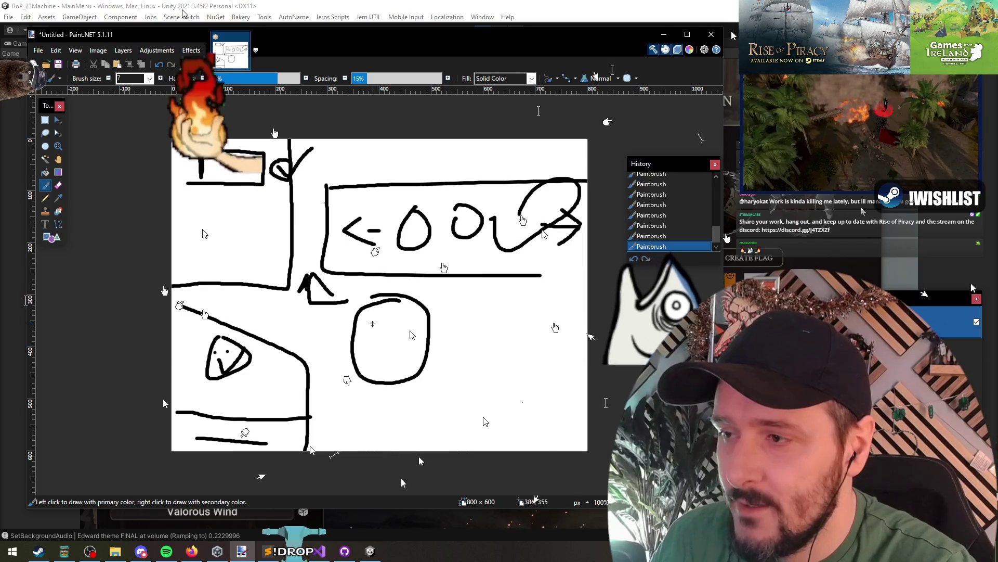
{"action": "left_click_drag", "start_coordinate": [393, 311], "coordinate": [363, 356]}
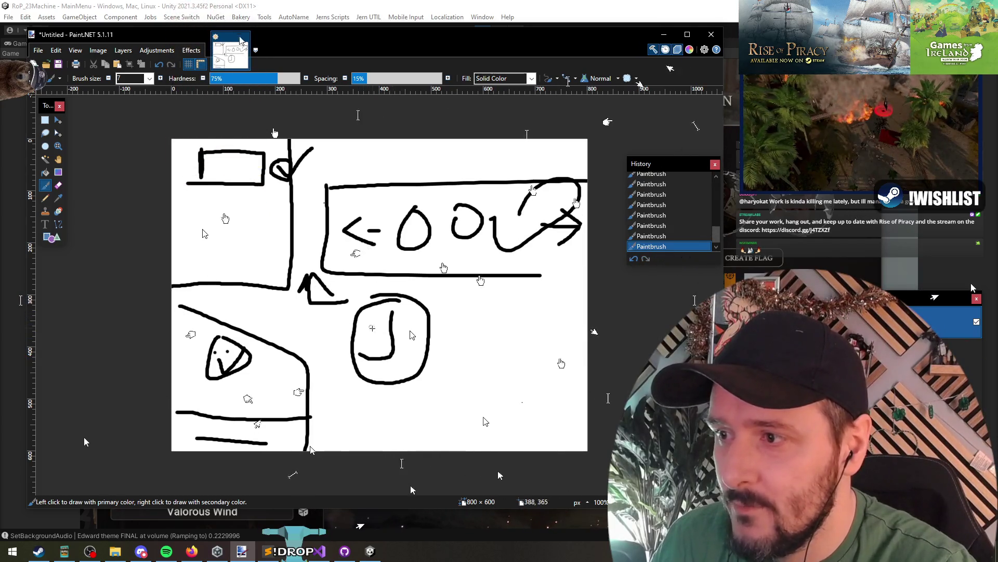
{"action": "mouse_move", "coordinate": [393, 318]}
{"action": "left_mouse_down"}
{"action": "mouse_move", "coordinate": [422, 329]}
{"action": "mouse_move", "coordinate": [371, 330]}
{"action": "mouse_move", "coordinate": [385, 347]}
{"action": "mouse_move", "coordinate": [420, 337]}
{"action": "mouse_move", "coordinate": [395, 358]}
{"action": "mouse_move", "coordinate": [361, 362]}
{"action": "left_mouse_up"}
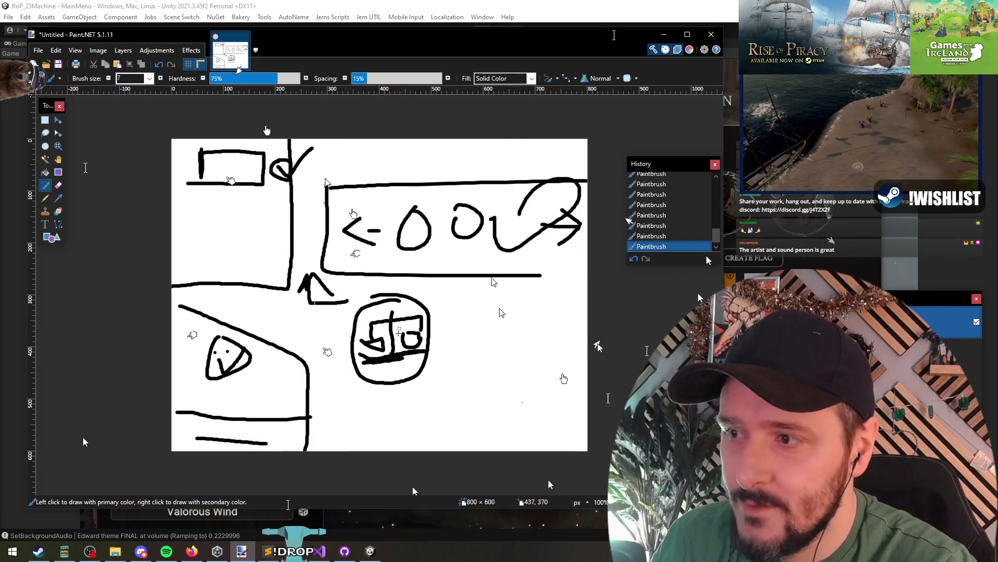
- Undo the last three brush strokes and minimize Paint.NET to show the game
{"action": "left_click_drag", "start_coordinate": [176, 40], "coordinate": [222, 462]}
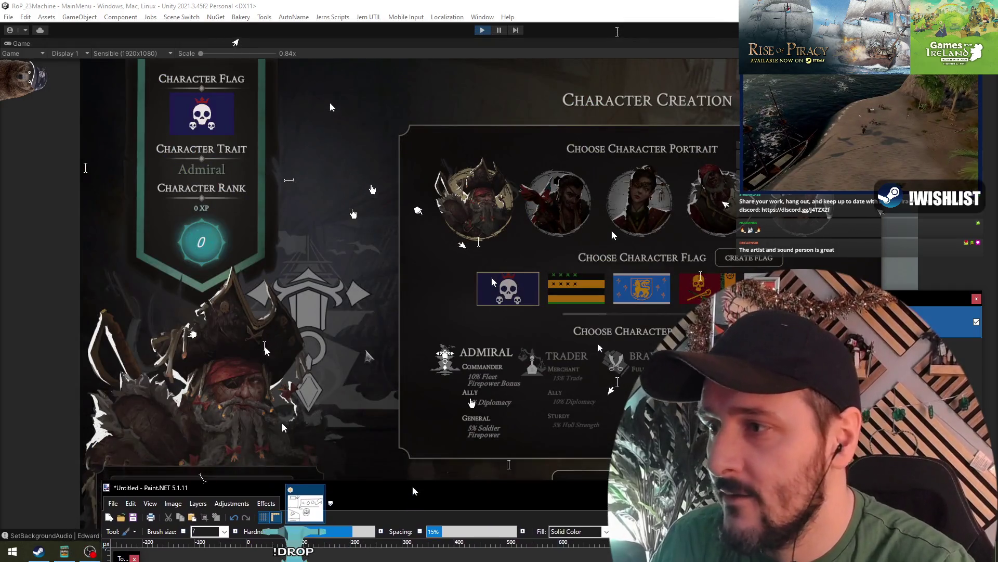
{"action": "left_click_drag", "start_coordinate": [488, 467], "coordinate": [491, 266]}
{"action": "left_click_drag", "start_coordinate": [366, 272], "coordinate": [335, 53]}
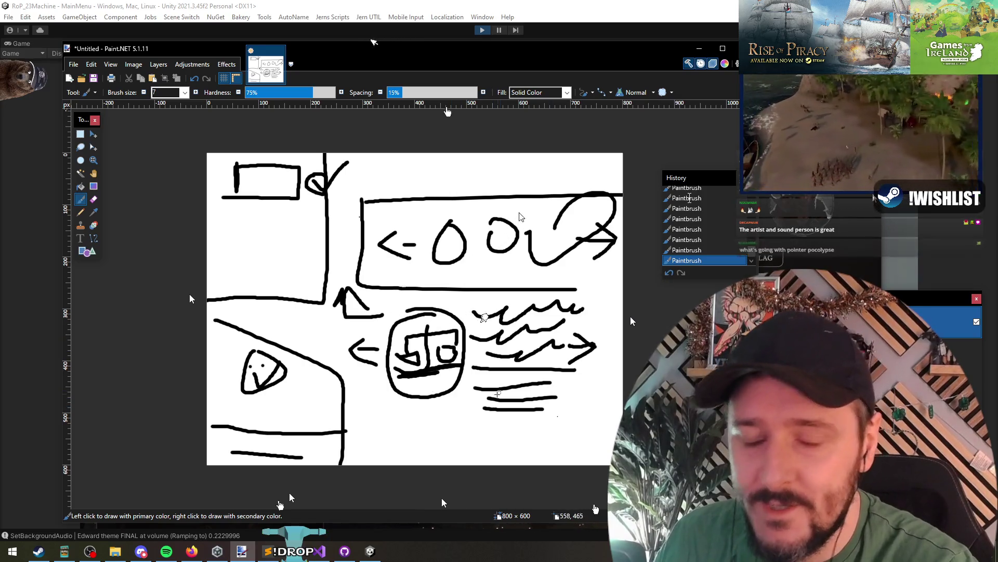
{"action": "key", "text": "ctrl+z"}
{"action": "key", "text": "ctrl+z"}
{"action": "key", "text": "ctrl+z"}
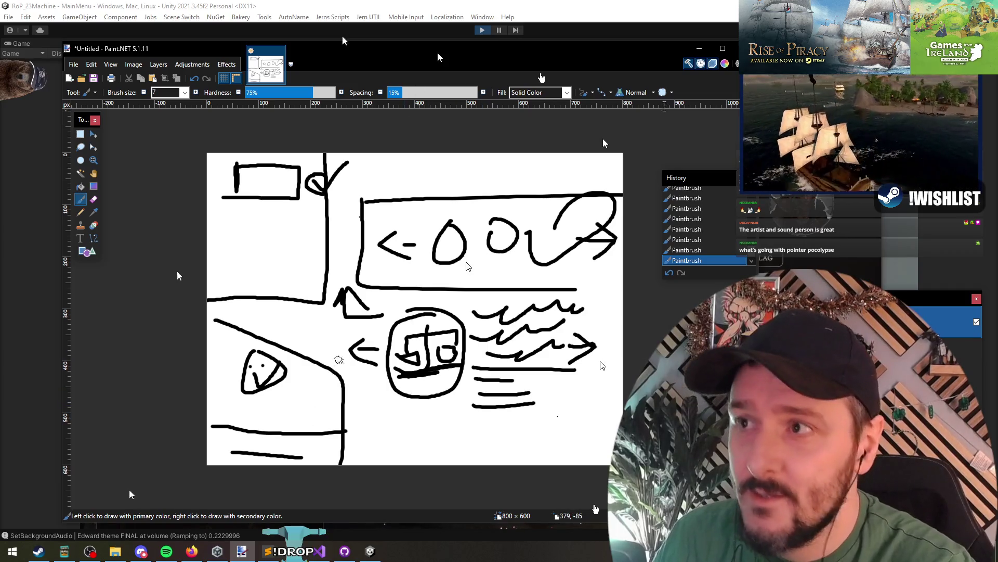
{"action": "key", "text": "super+Down"}
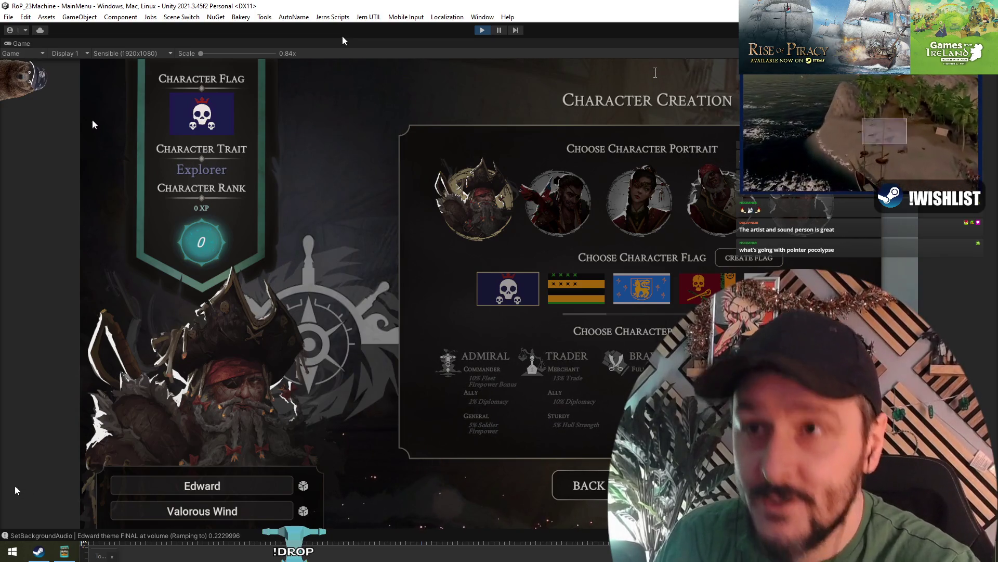
- Choose the Pirate trait in the maximized game, then draw a long line across the sketch's bottom
{"action": "key", "text": "super+Down"}
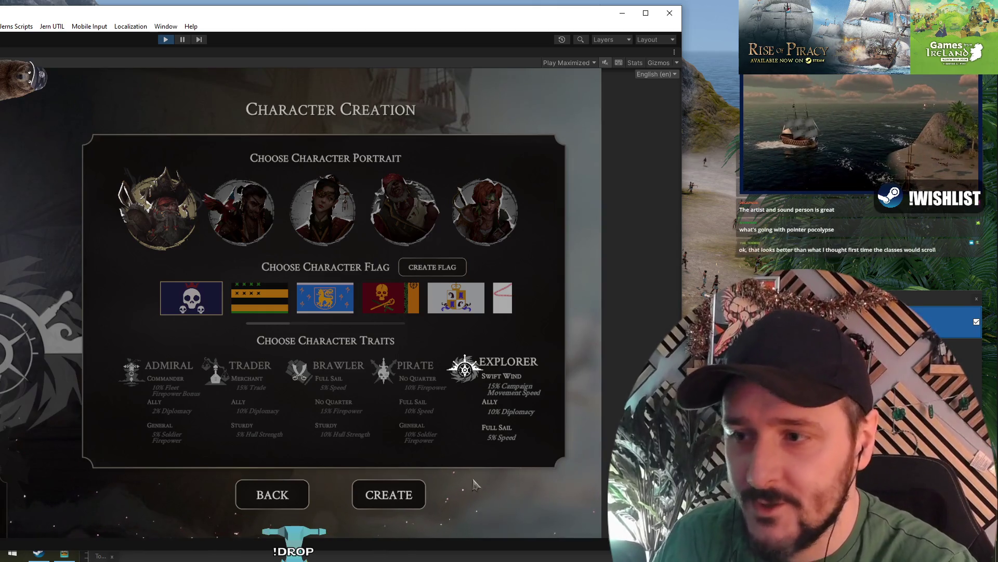
{"action": "left_click", "coordinate": [422, 380]}
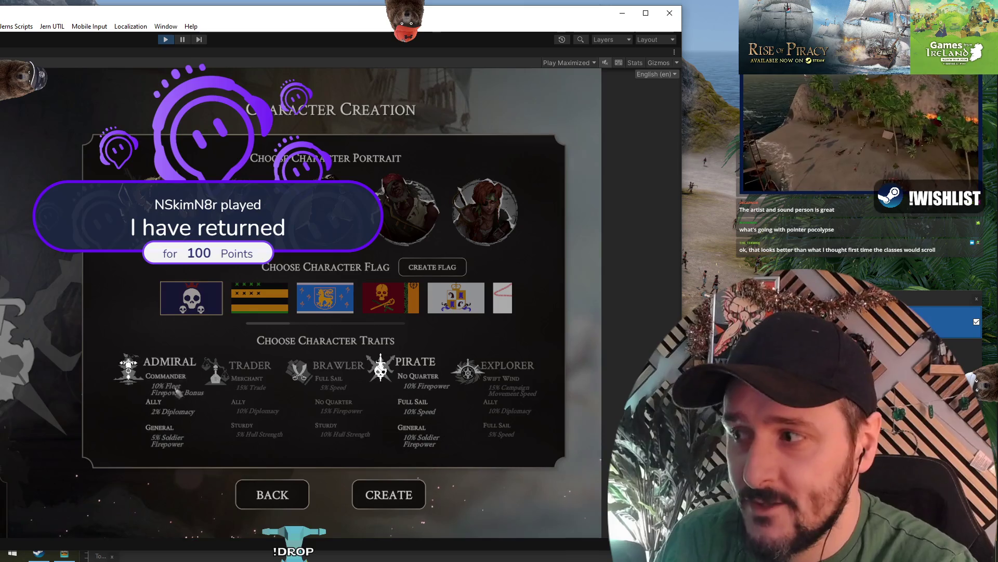
{"action": "key", "text": "alt+Tab"}
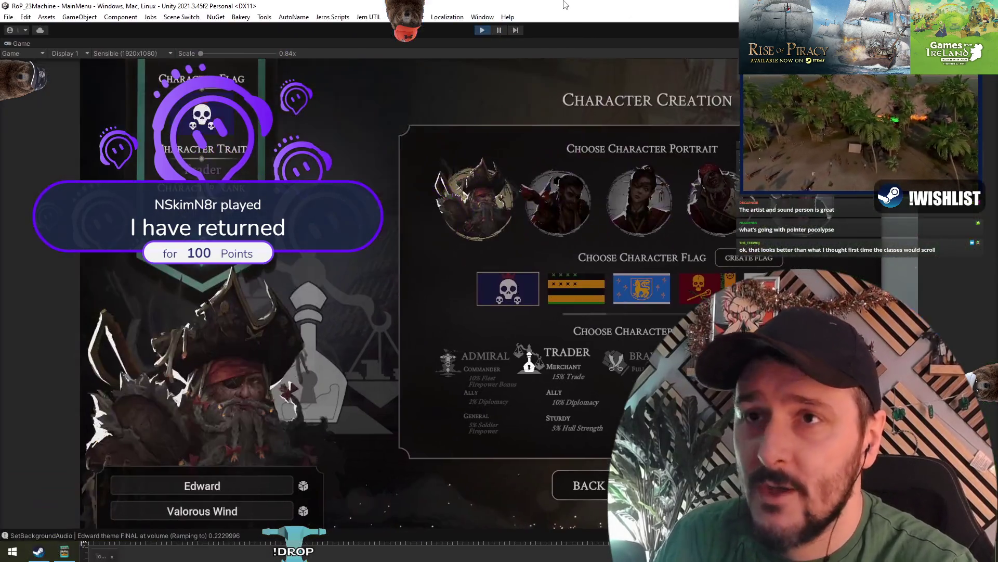
{"action": "left_click_drag", "start_coordinate": [532, 491], "coordinate": [498, 38]}
{"action": "left_click_drag", "start_coordinate": [342, 412], "coordinate": [593, 410]}
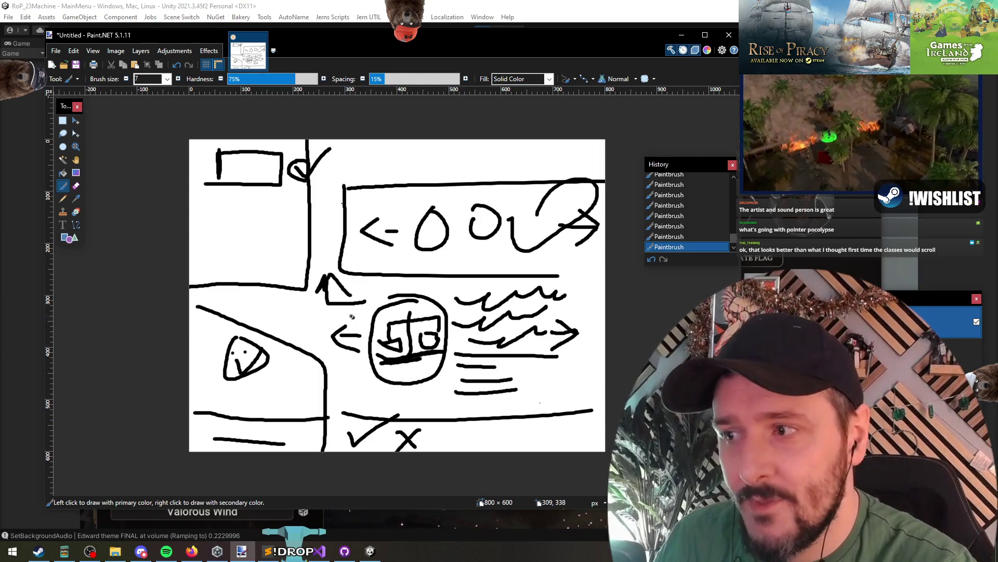
- Circle the left arrow beside the boat, then undo the circle
{"action": "left_click_drag", "start_coordinate": [353, 315], "coordinate": [354, 323]}
{"action": "key", "text": "ctrl+z"}
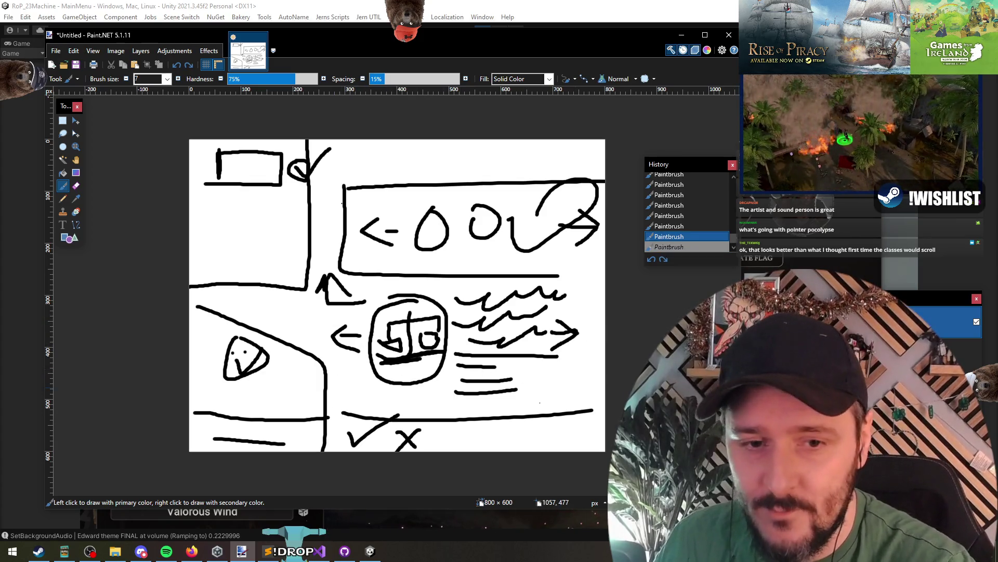
{"action": "key", "text": "alt+Tab"}
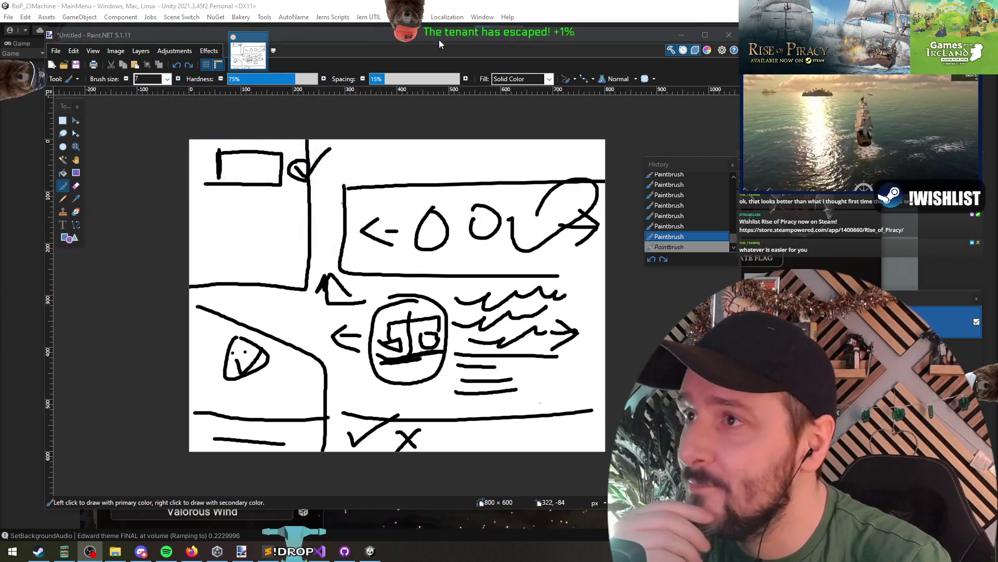
- Draw a small box left of the boat and three dashed lines above it, then minimize the sketch
{"action": "left_click_drag", "start_coordinate": [351, 314], "coordinate": [360, 323]}
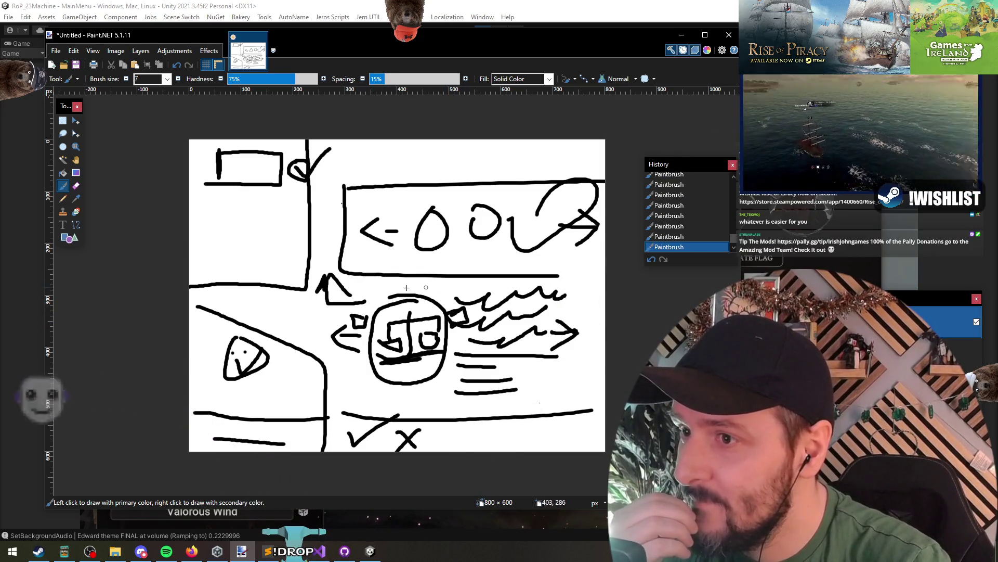
{"action": "left_click_drag", "start_coordinate": [357, 287], "coordinate": [396, 287]}
{"action": "left_click_drag", "start_coordinate": [407, 287], "coordinate": [466, 286]}
{"action": "left_click_drag", "start_coordinate": [471, 285], "coordinate": [553, 280]}
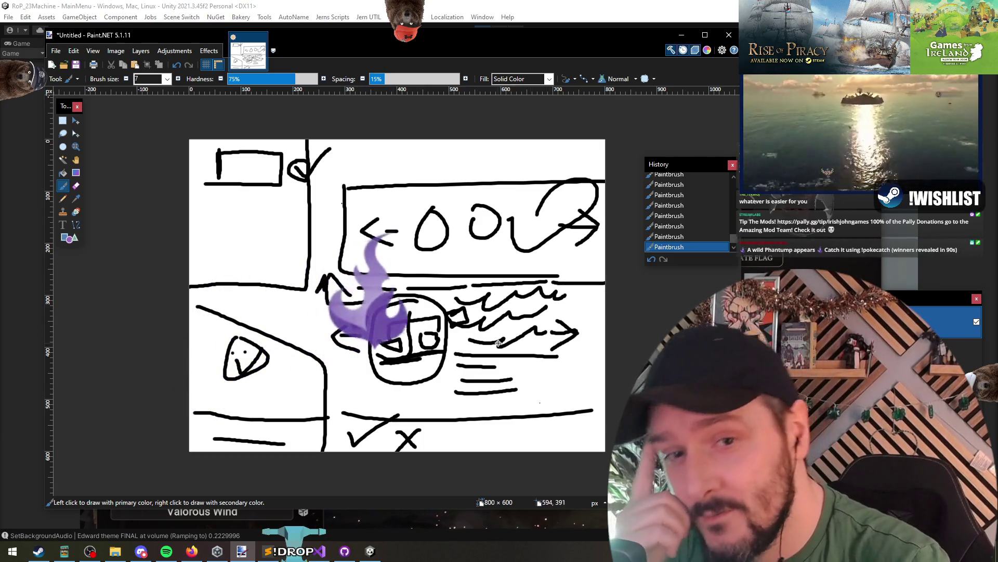
{"action": "mouse_move", "coordinate": [441, 41]}
{"action": "left_mouse_down"}
{"action": "mouse_move", "coordinate": [472, 74]}
{"action": "mouse_move", "coordinate": [460, 50]}
{"action": "left_mouse_up"}
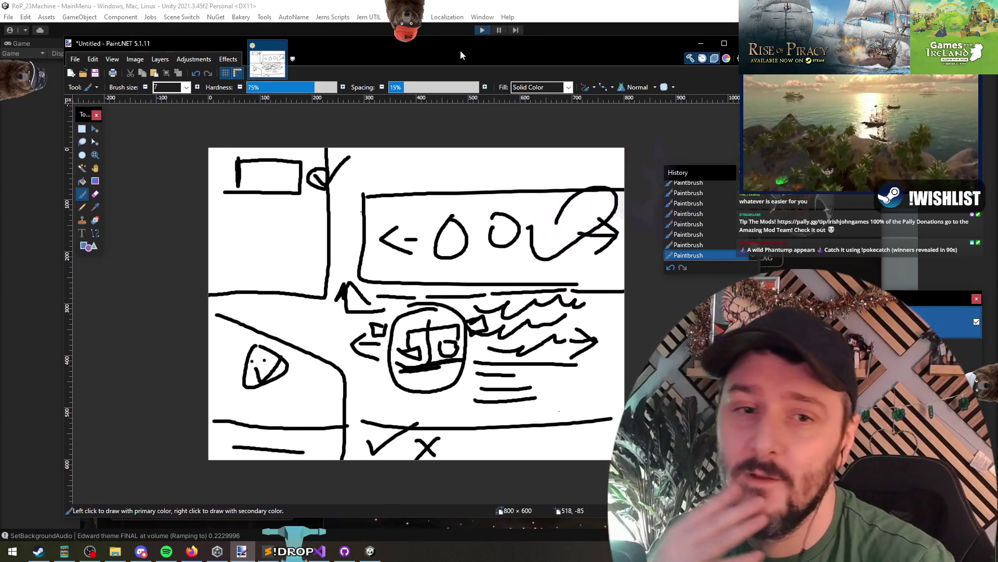
{"action": "left_click", "coordinate": [698, 41]}
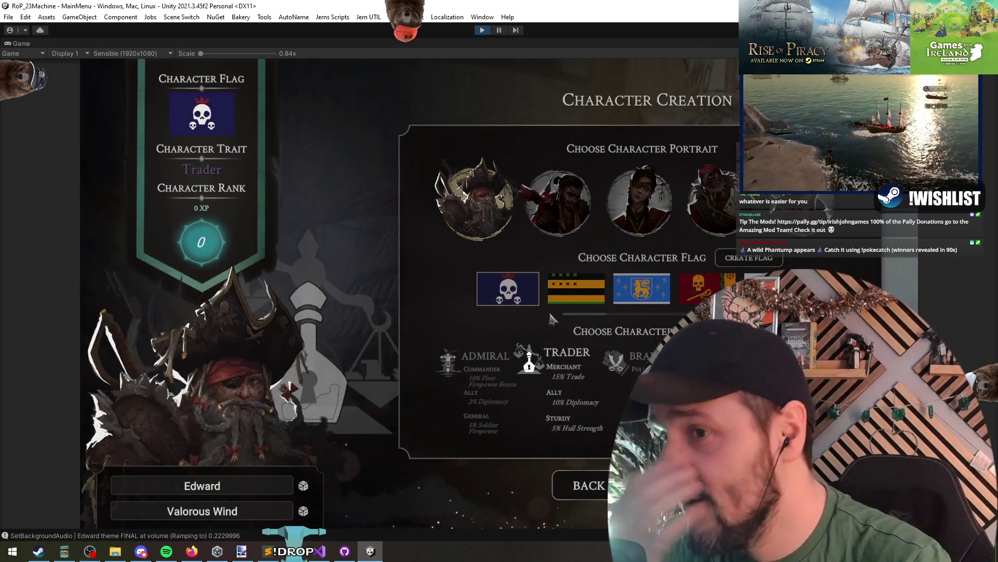
- Pick the striped flag and first portrait, then advance to the next captain on Select Your Captain
{"action": "left_click", "coordinate": [561, 294]}
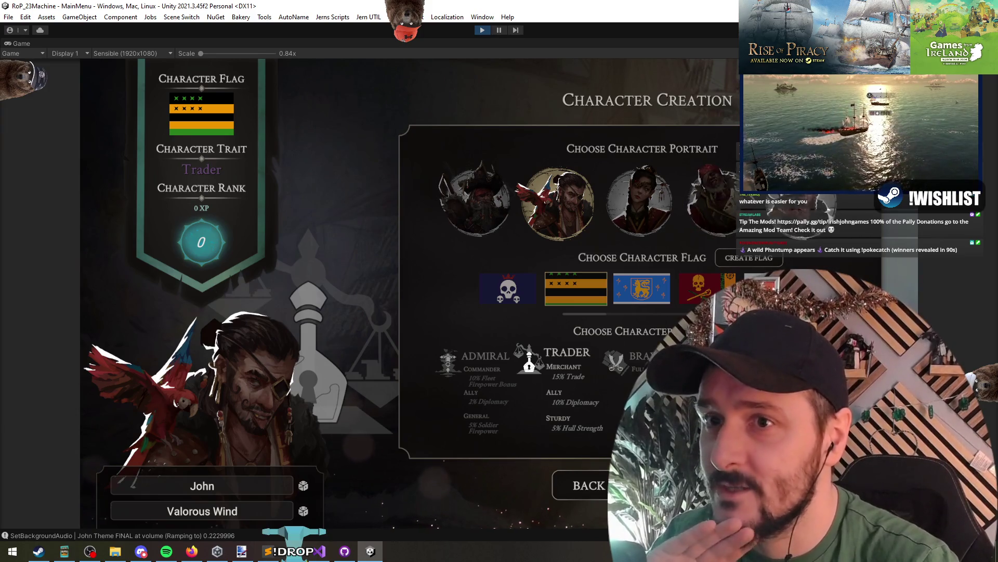
{"action": "left_click", "coordinate": [640, 200]}
{"action": "left_click", "coordinate": [474, 200]}
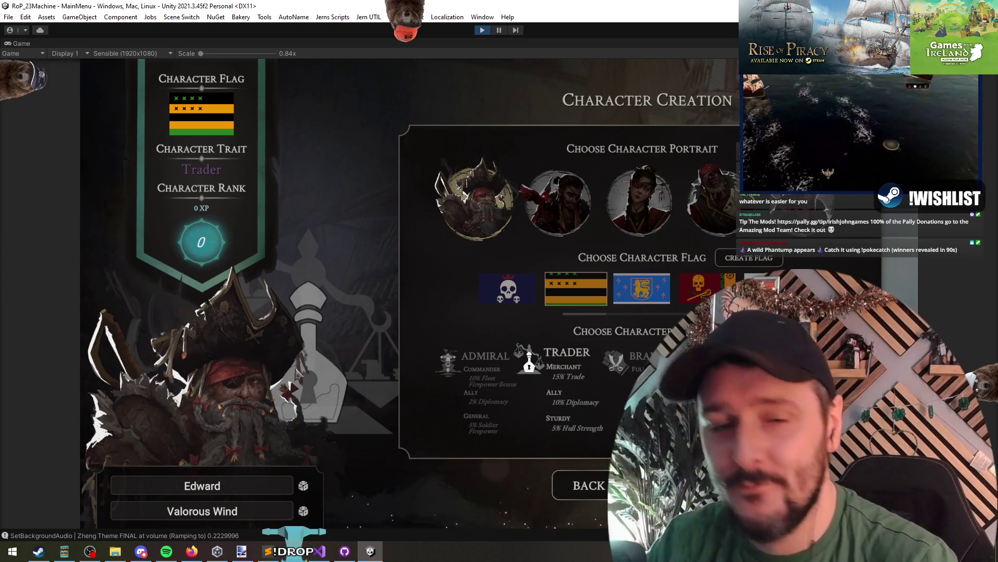
{"action": "key", "text": "Escape"}
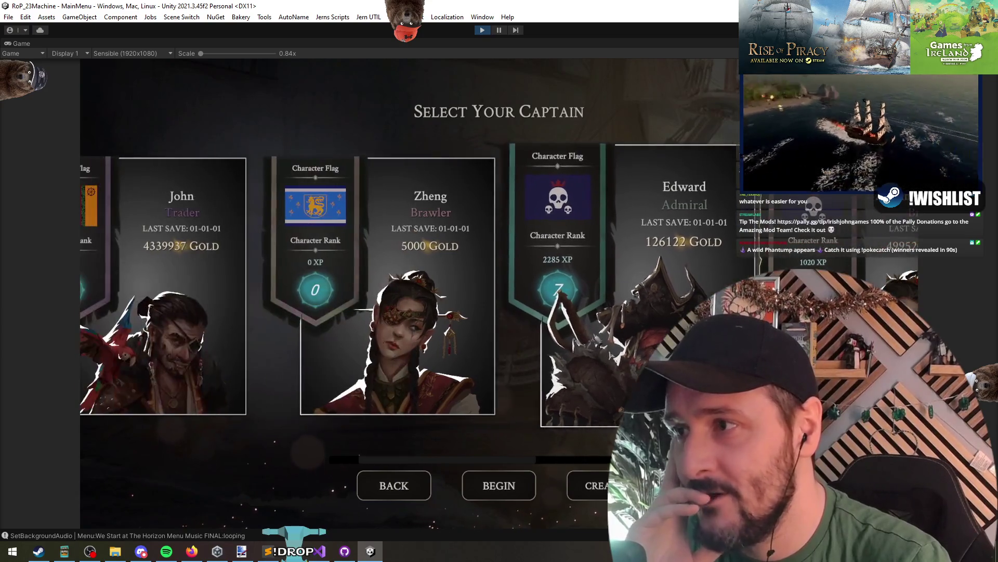
{"action": "key", "text": "Right"}
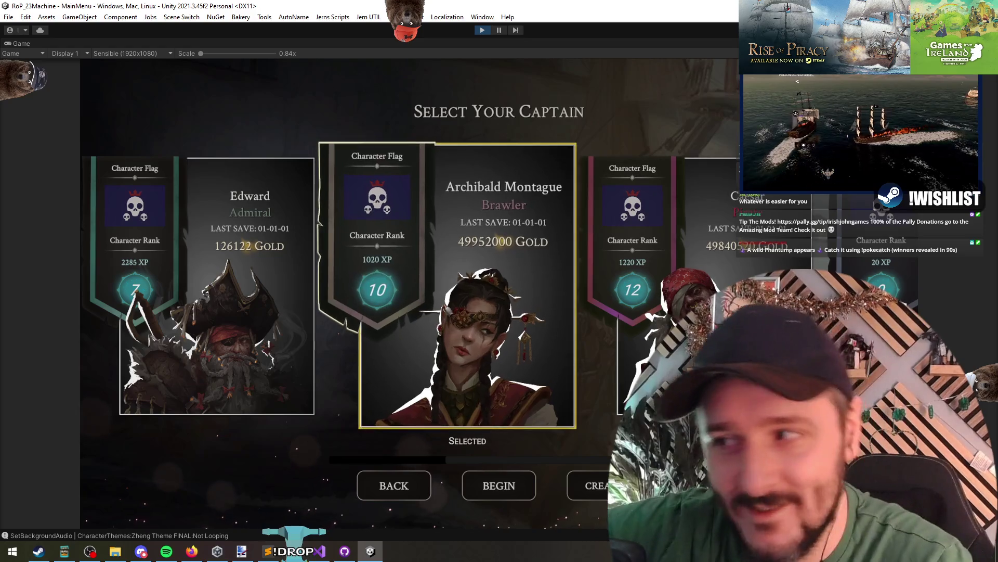
{"action": "key", "text": "alt+Tab"}
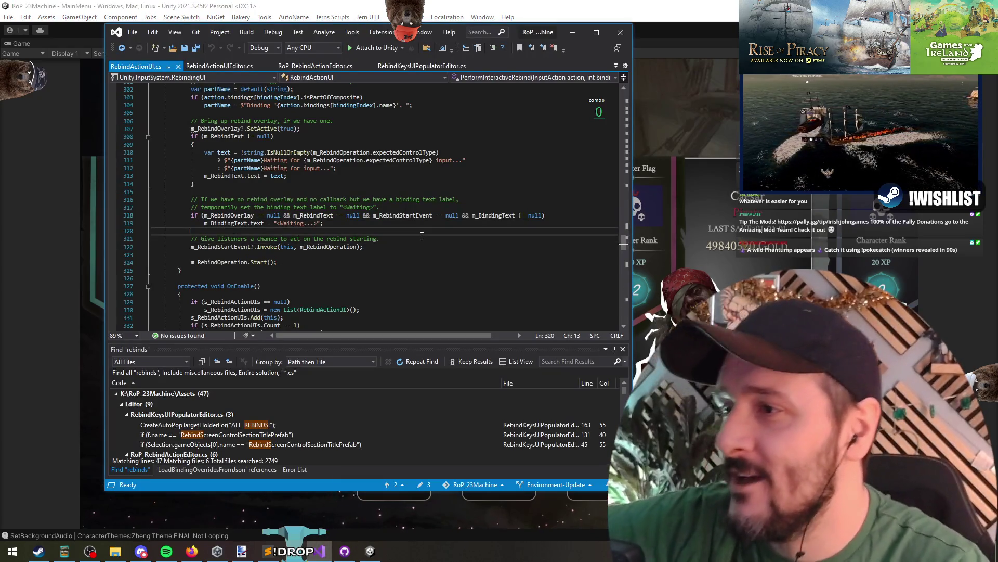
- Return the game to New Campaign, then go to the rebind start line in RebindActionUI.cs
{"action": "key", "text": "alt+Tab"}
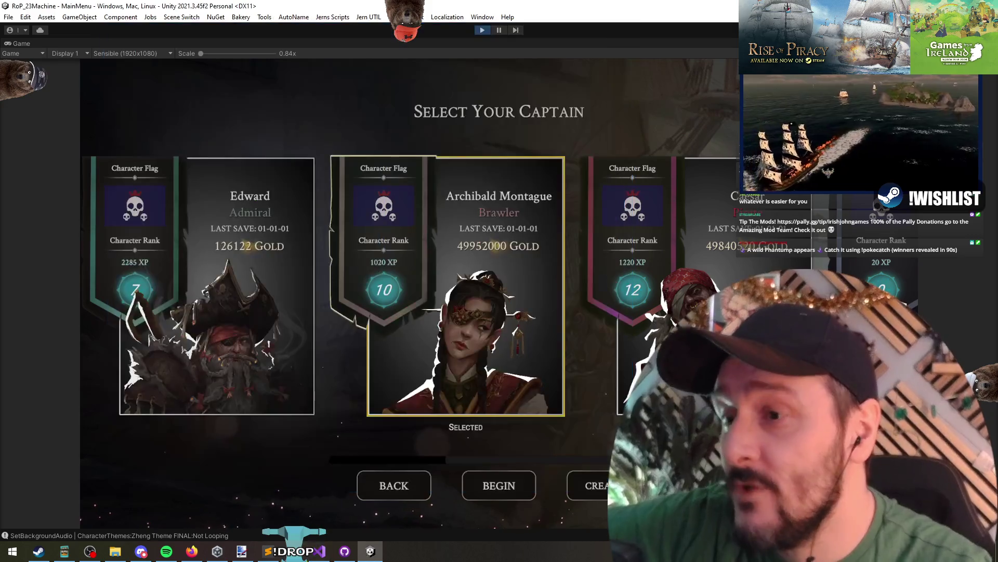
{"action": "left_click", "coordinate": [453, 407]}
{"action": "left_click", "coordinate": [318, 553]}
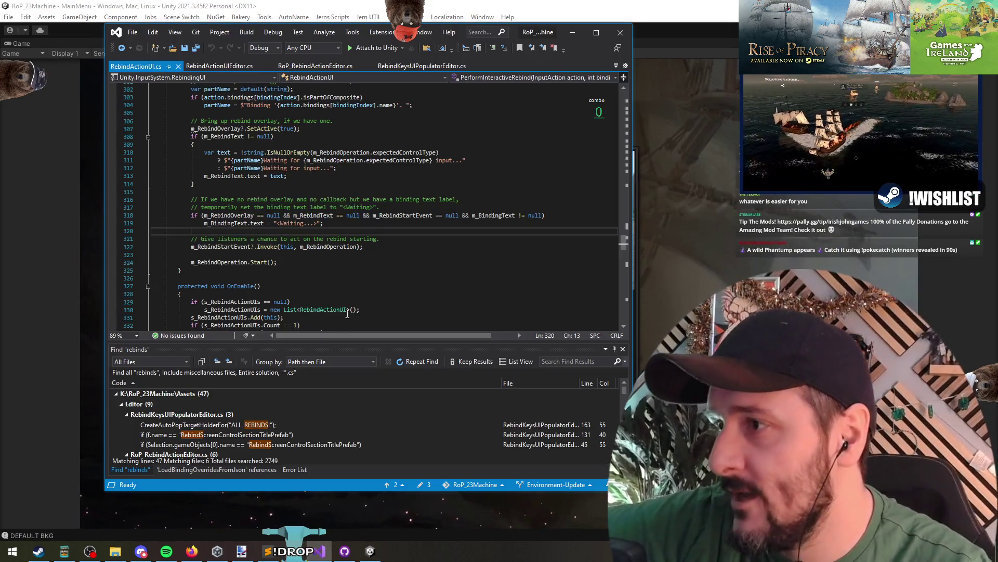
{"action": "left_click", "coordinate": [364, 270]}
{"action": "left_click", "coordinate": [363, 246]}
{"action": "key", "text": "Down"}
{"action": "key", "text": "Down"}
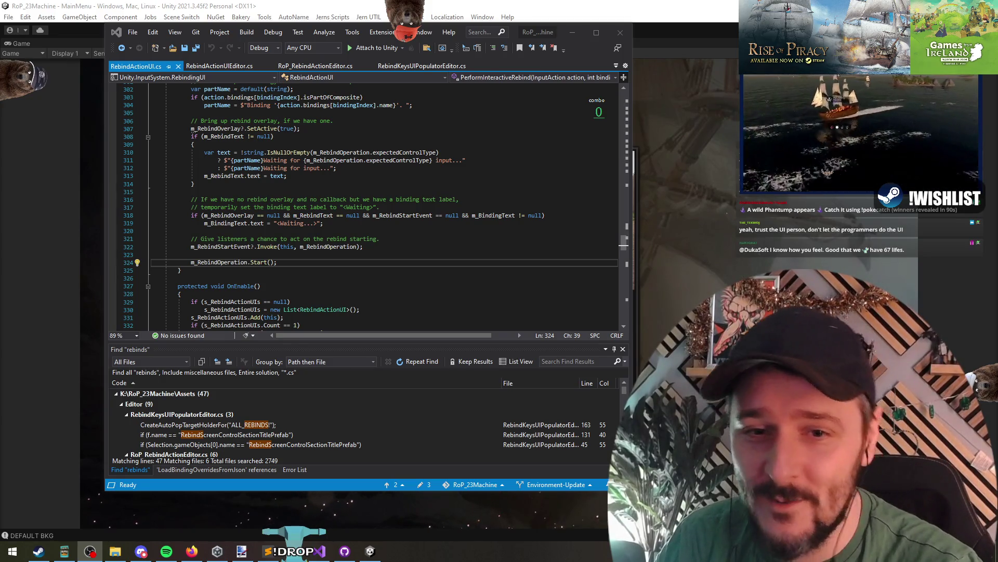
- Glance at the UI sketch, review the waiting-label comment lines, then minimize Visual Studio
{"action": "left_click", "coordinate": [242, 551]}
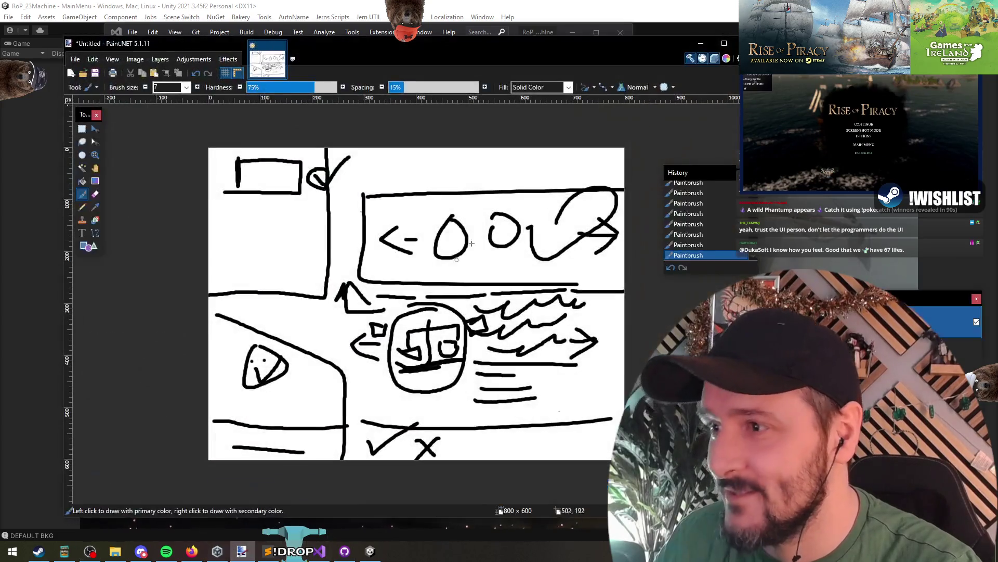
{"action": "left_click", "coordinate": [700, 45]}
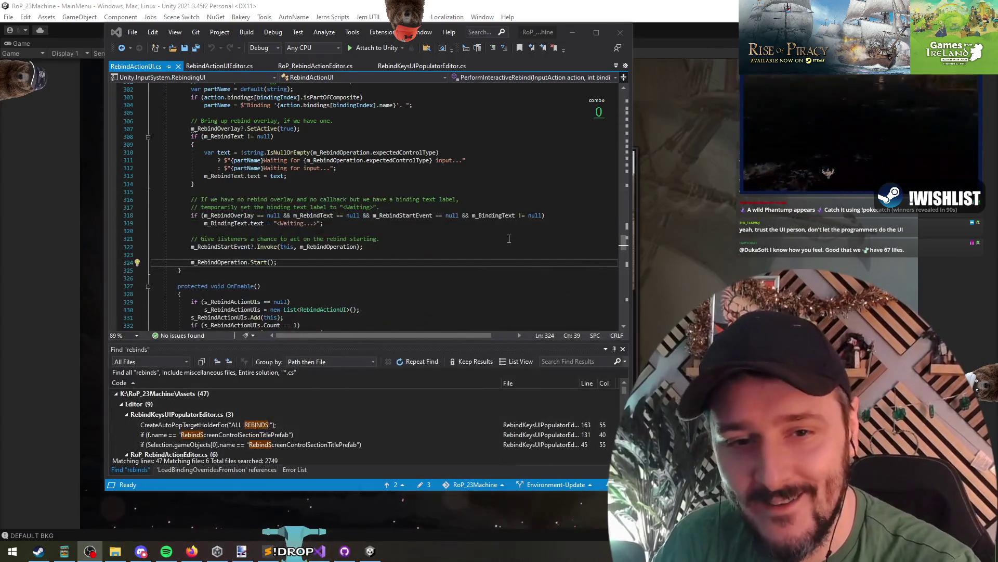
{"action": "left_click", "coordinate": [381, 208]}
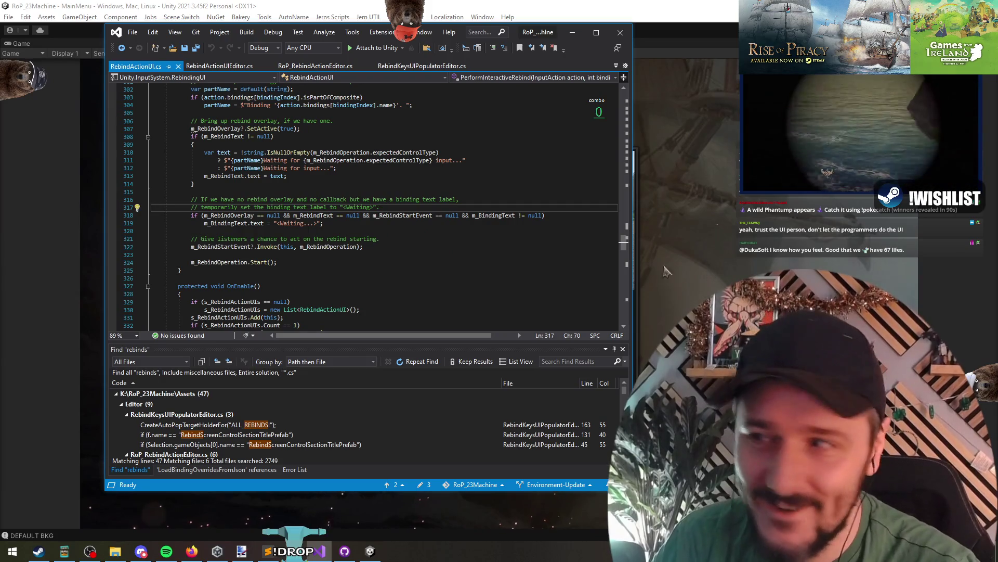
{"action": "left_click", "coordinate": [395, 223]}
{"action": "left_click", "coordinate": [409, 200]}
{"action": "key", "text": "End"}
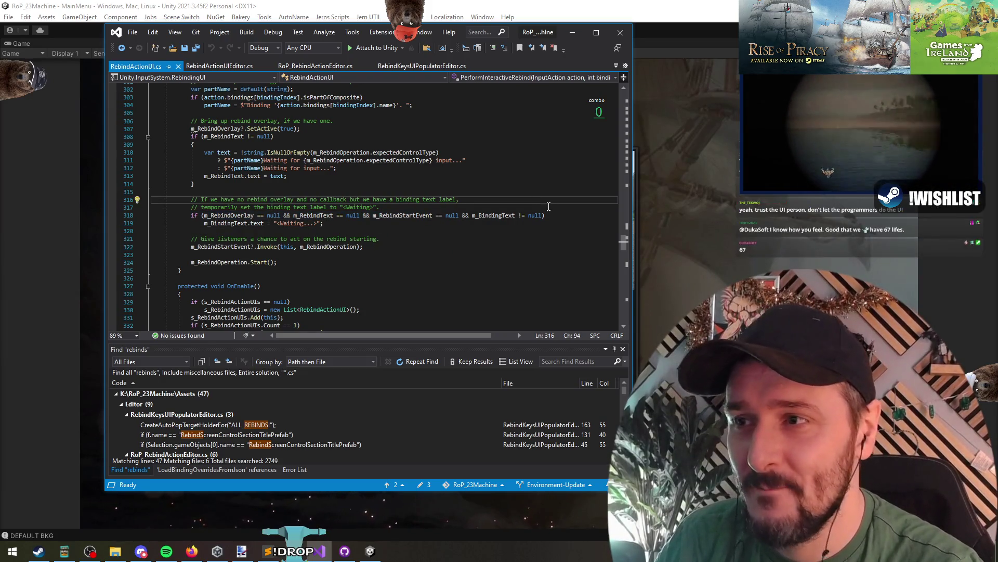
{"action": "left_click", "coordinate": [572, 32]}
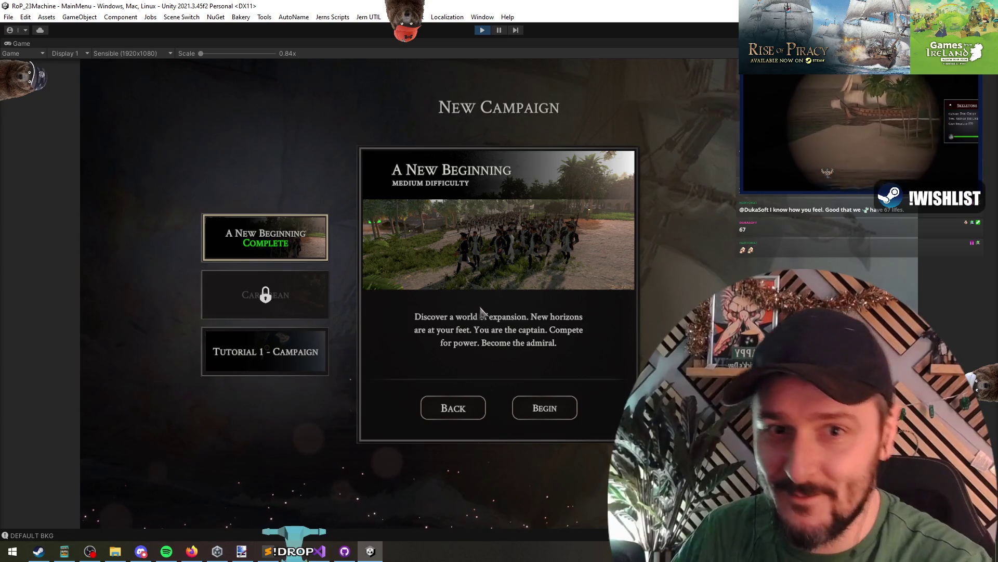
- Return to the game and go from New Campaign to the Controls options page
{"action": "key", "text": "alt+Tab"}
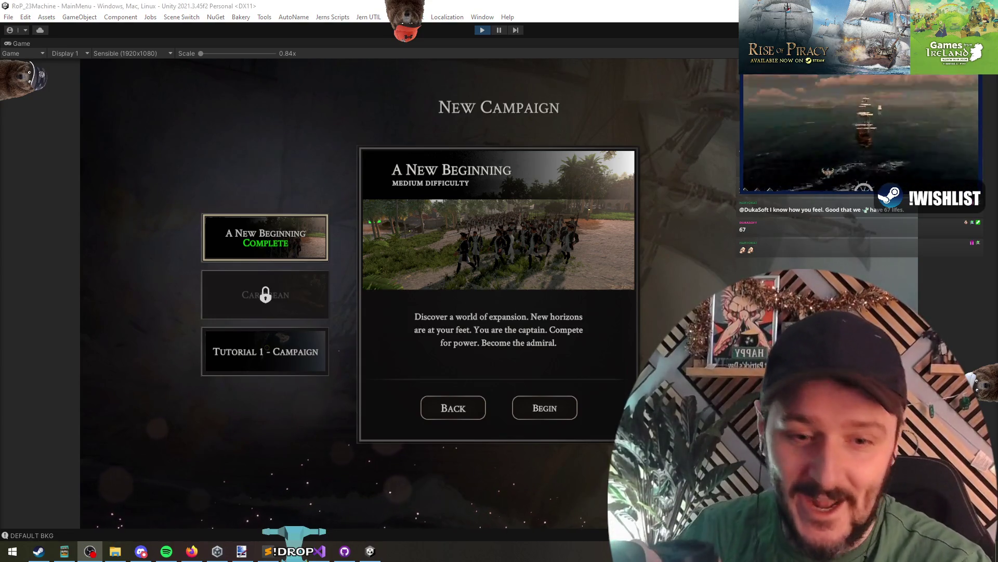
{"action": "key", "text": "alt+Tab"}
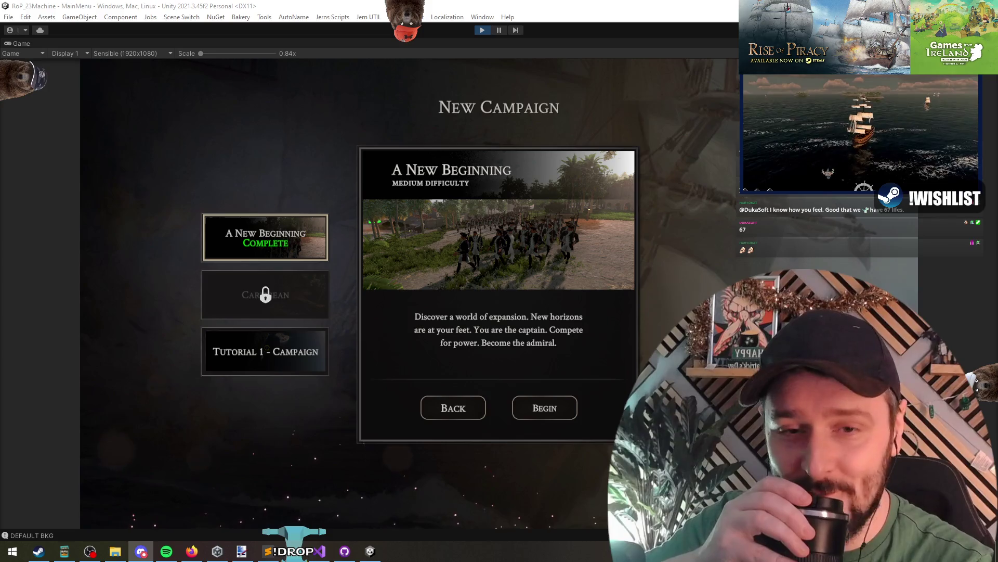
{"action": "key", "text": "alt+Tab"}
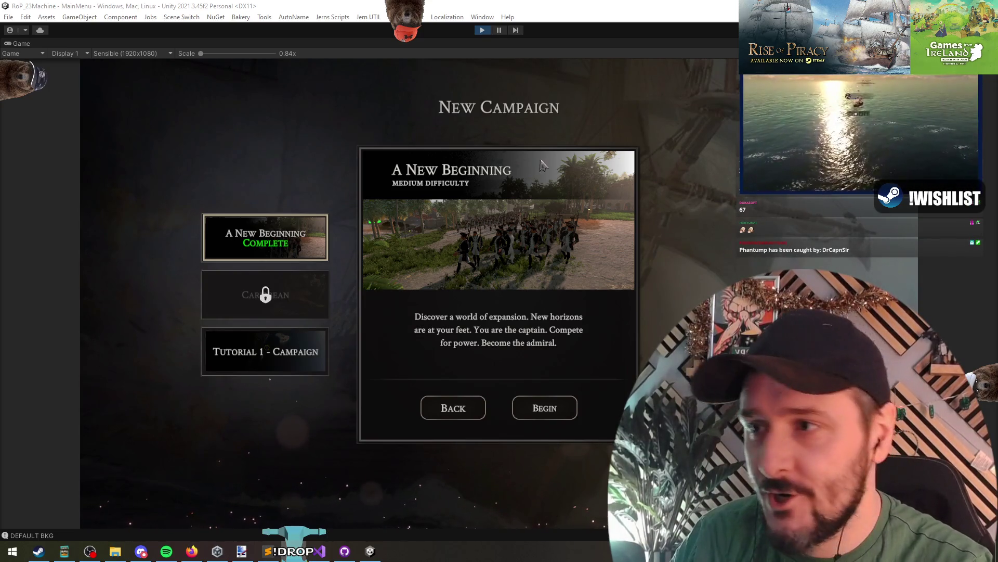
{"action": "left_click", "coordinate": [497, 221]}
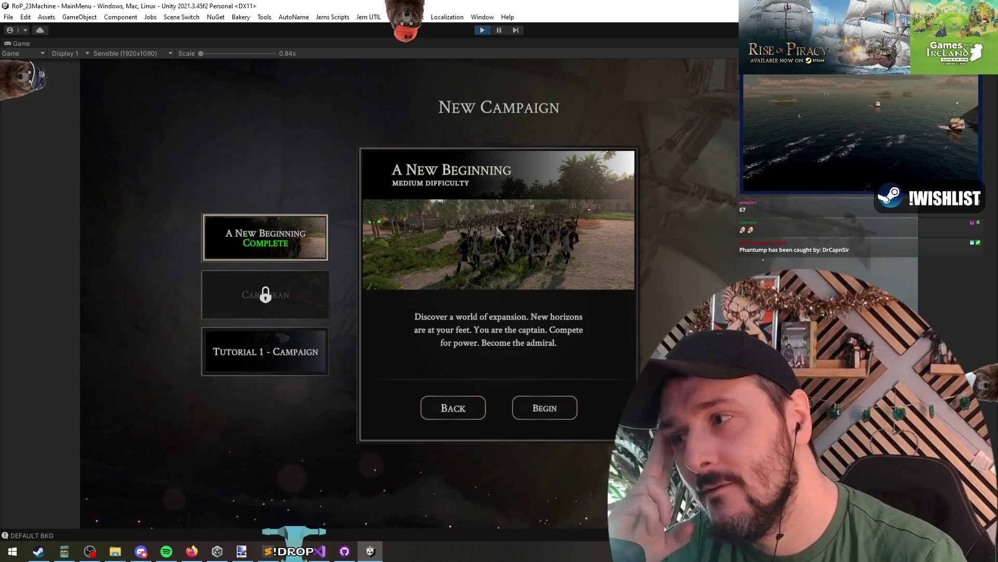
{"action": "left_click", "coordinate": [451, 412]}
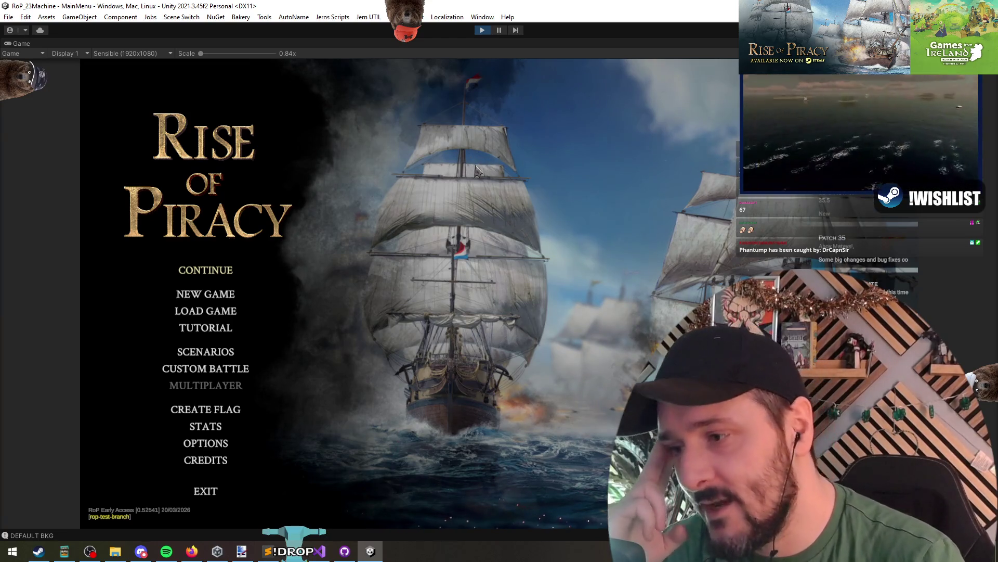
{"action": "left_click", "coordinate": [208, 449]}
{"action": "left_click", "coordinate": [314, 311]}
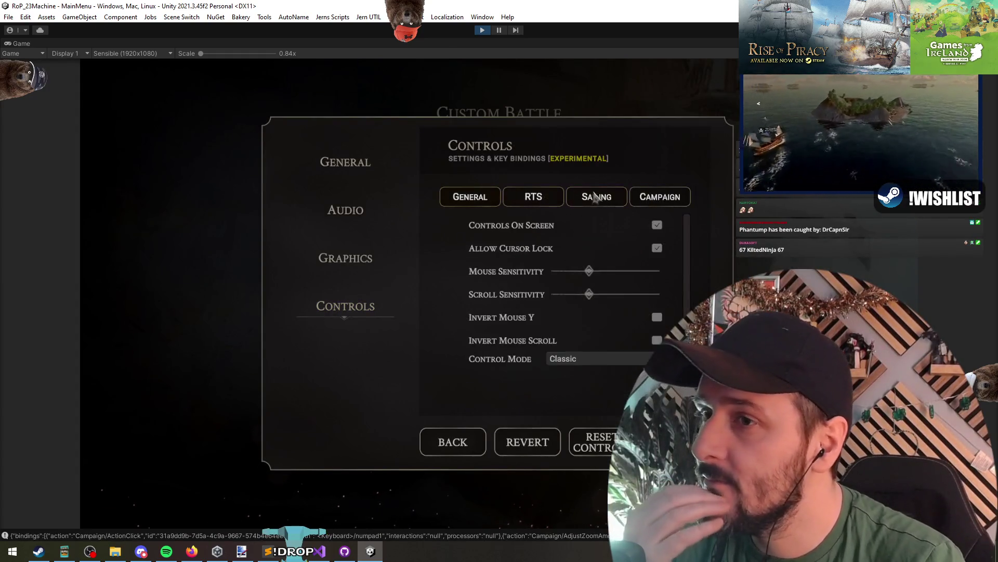
- On the Campaign tab, rebind Perform Action to K, then return to the code editor
{"action": "left_click", "coordinate": [651, 200]}
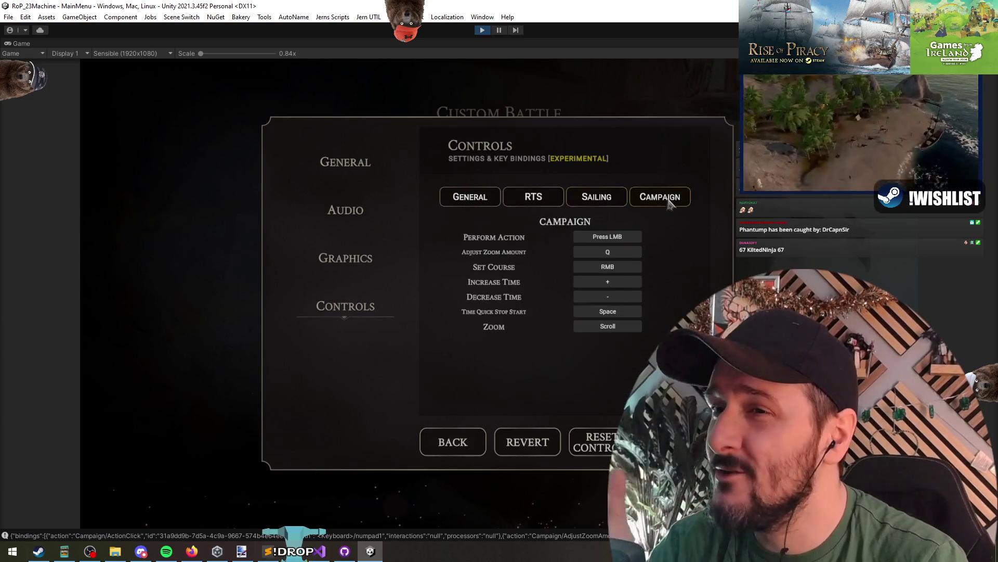
{"action": "left_click", "coordinate": [610, 240]}
{"action": "key", "text": "k"}
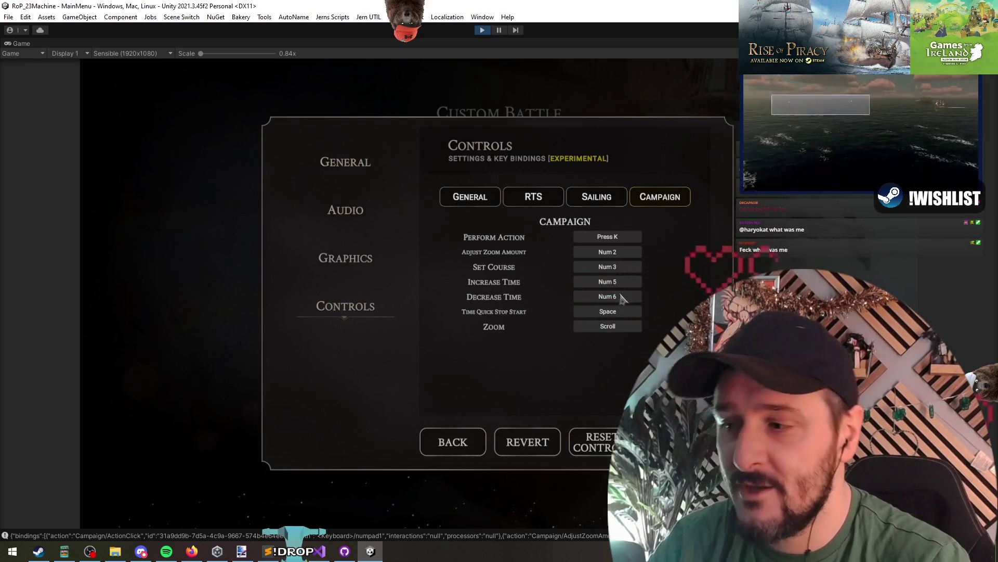
{"action": "key", "text": "alt+Tab"}
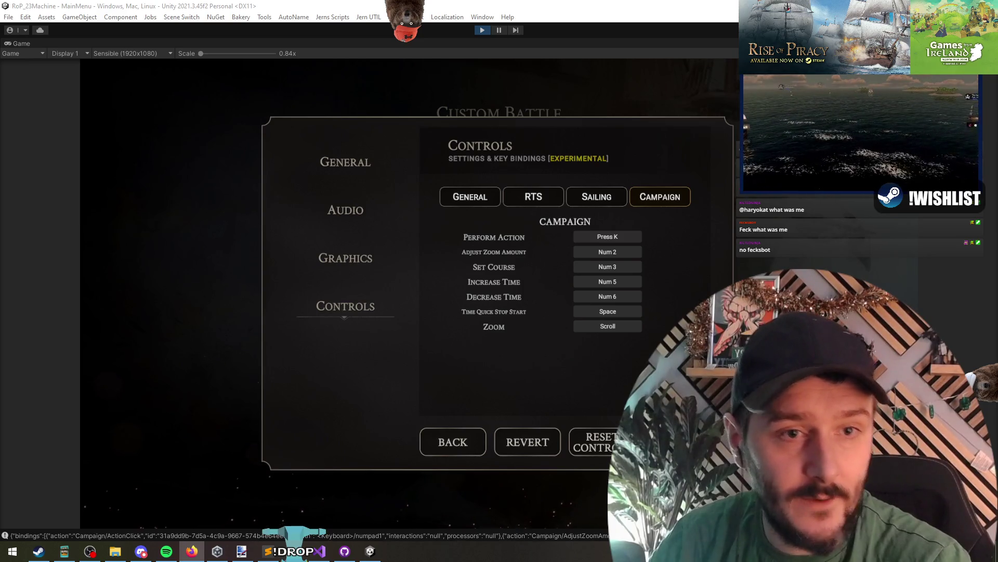
{"action": "key", "text": "alt+Tab"}
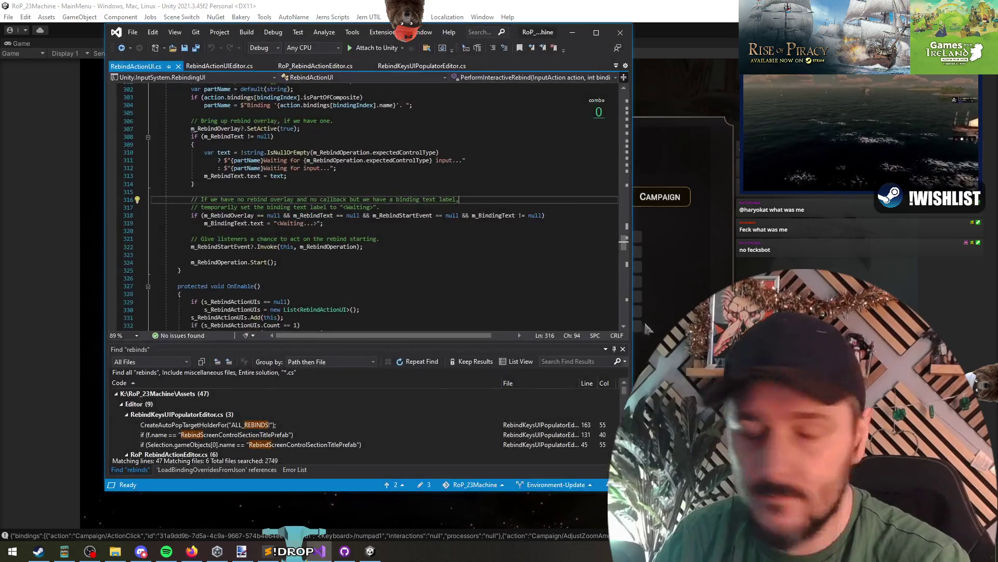
- Paste the LoadBindingOverridesFromJson call onto its own line above m_RebindOperation.Start()
{"action": "left_click", "coordinate": [284, 263]}
{"action": "type", "text": "InputActionRebindingExtensions.LoadBindingOverridesFromJson(inputAsset, JSONDatas);"}
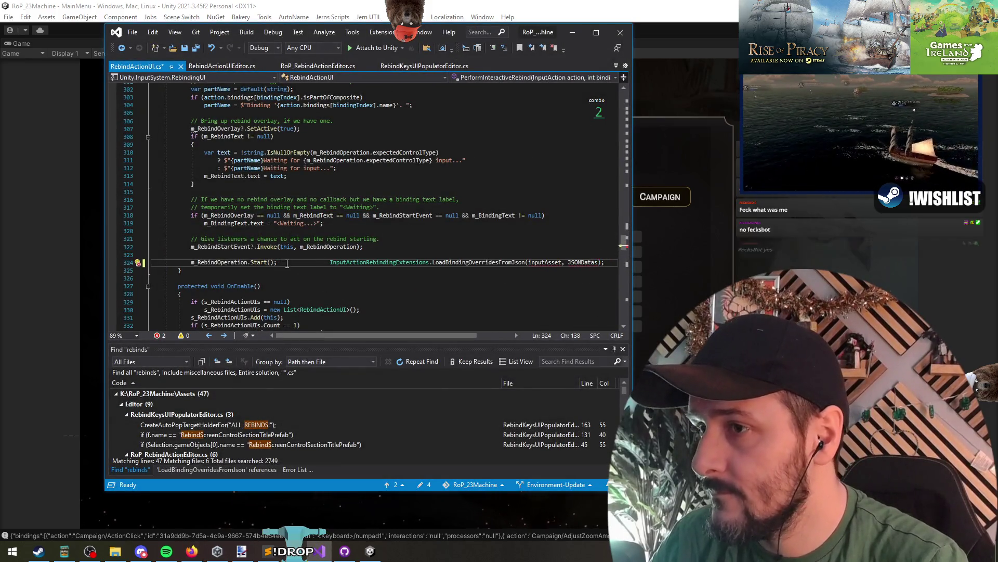
{"action": "left_click_drag", "start_coordinate": [329, 262], "coordinate": [604, 262]}
{"action": "key", "text": "ctrl+x"}
{"action": "left_click", "coordinate": [394, 254]}
{"action": "key", "text": "ctrl+v"}
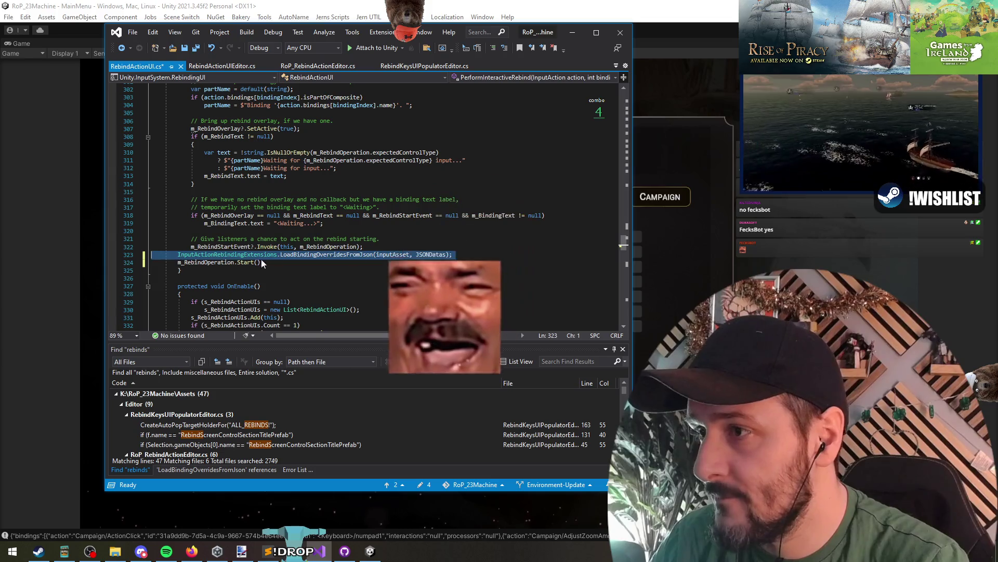
- List all references to LoadBindingOverridesFromJson, then undo the trial load call
{"action": "right_click", "coordinate": [323, 254]}
{"action": "left_click", "coordinate": [391, 356]}
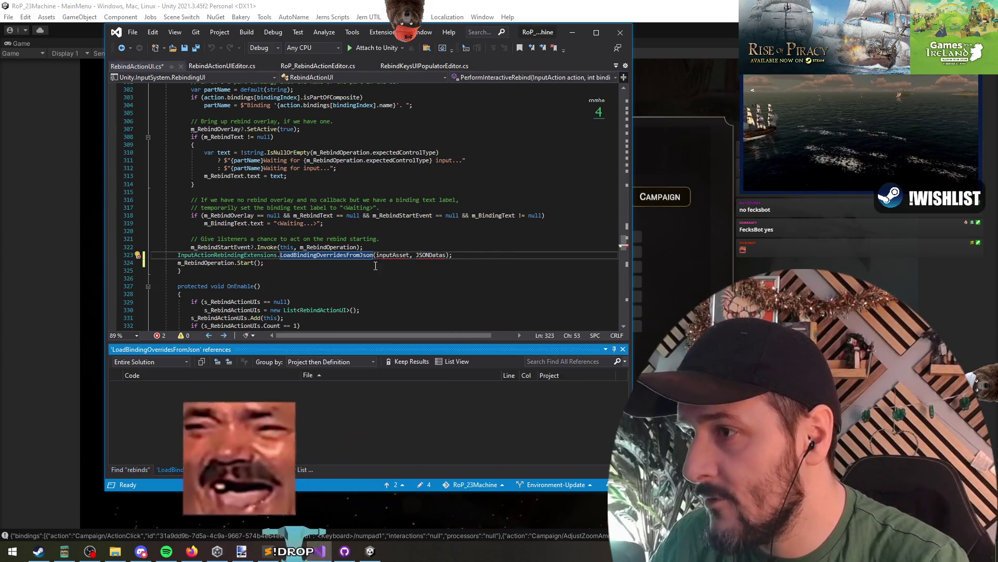
{"action": "key", "text": "ctrl+z"}
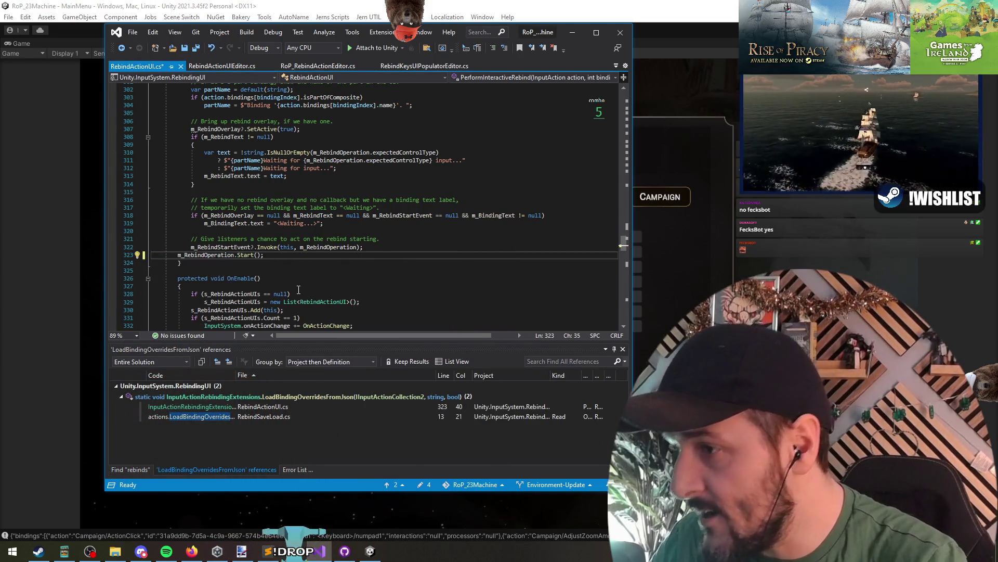
{"action": "key", "text": "ctrl+z"}
- Open RebindSaveLoad.cs from the references, highlight rebinds, then view the logged bindings JSON in Unity
{"action": "double_click", "coordinate": [278, 416]}
{"action": "double_click", "coordinate": [280, 408]}
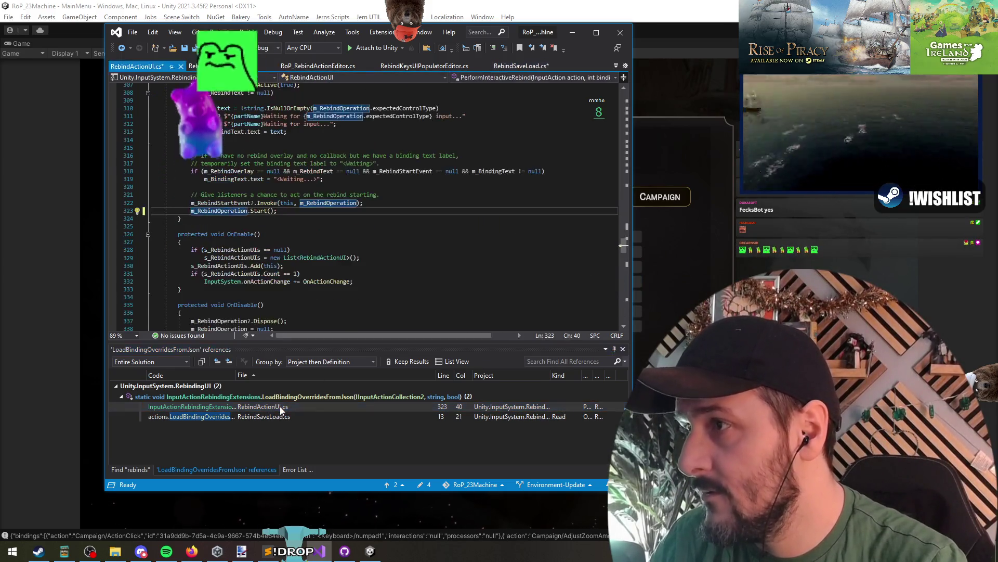
{"action": "left_click", "coordinate": [283, 417]}
{"action": "double_click", "coordinate": [284, 418]}
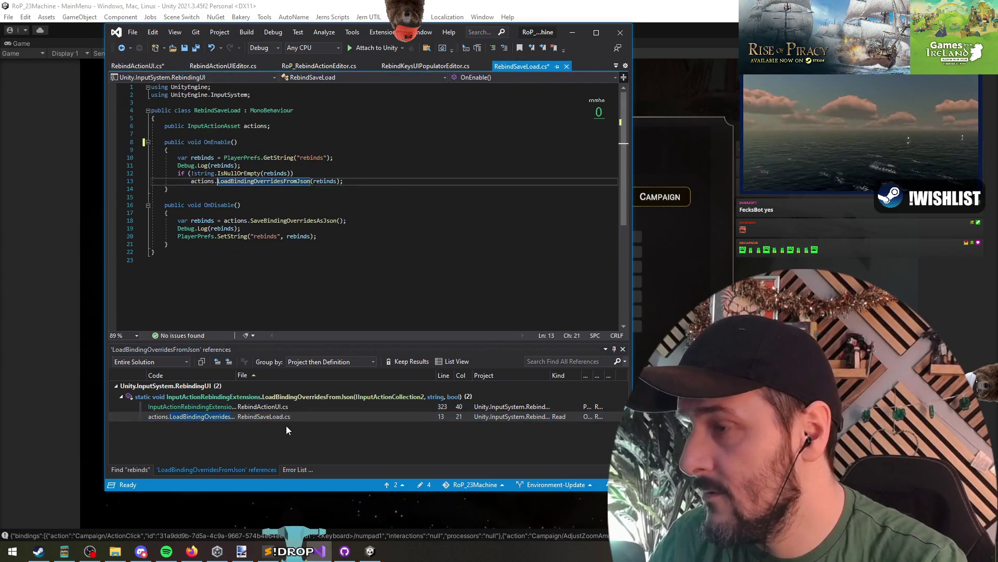
{"action": "left_click", "coordinate": [304, 197]}
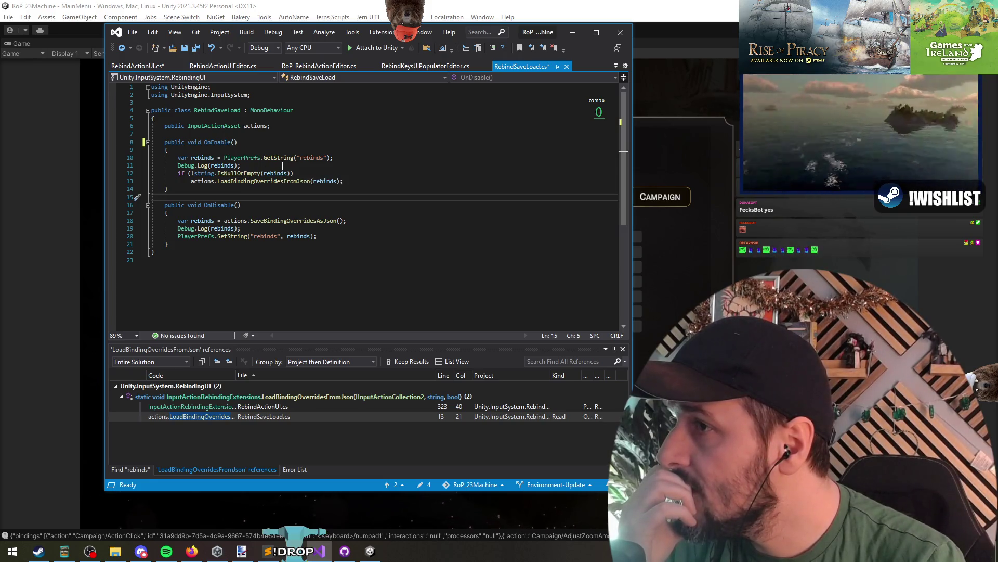
{"action": "left_click", "coordinate": [224, 165]}
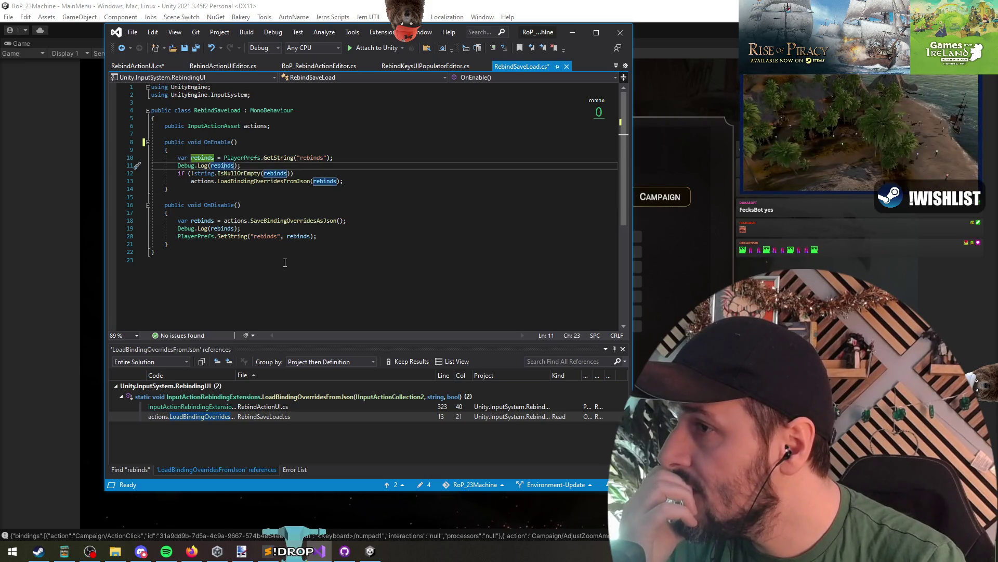
{"action": "left_click", "coordinate": [69, 535]}
{"action": "left_click", "coordinate": [325, 372]}
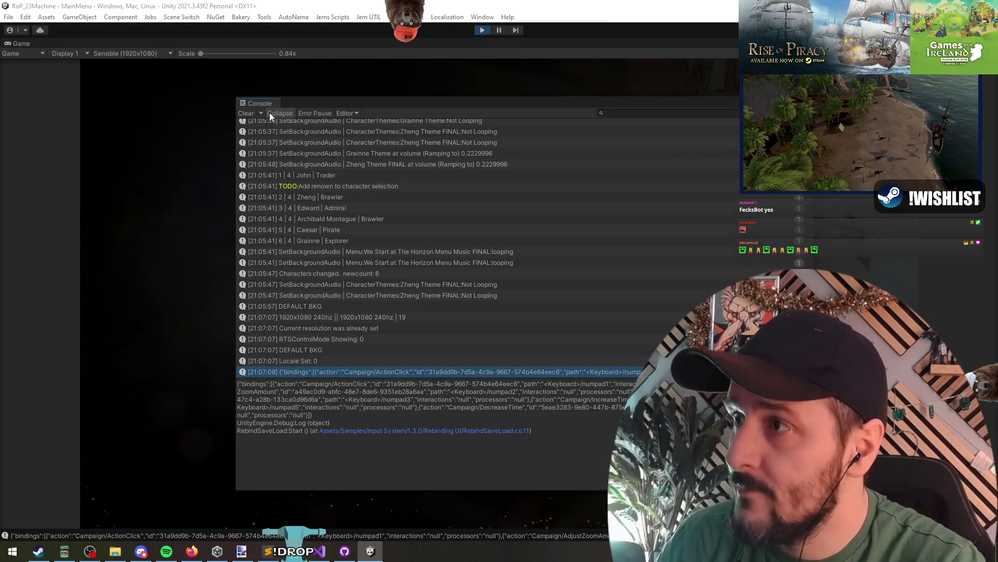
- Restart the game in Play mode, clear the Console and move it aside
{"action": "left_click", "coordinate": [483, 29]}
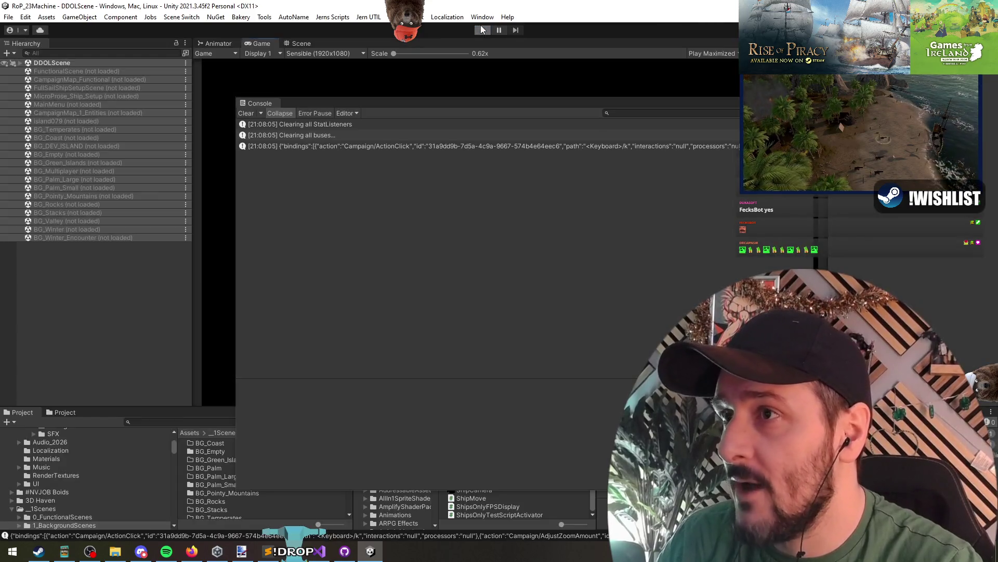
{"action": "left_click", "coordinate": [481, 30]}
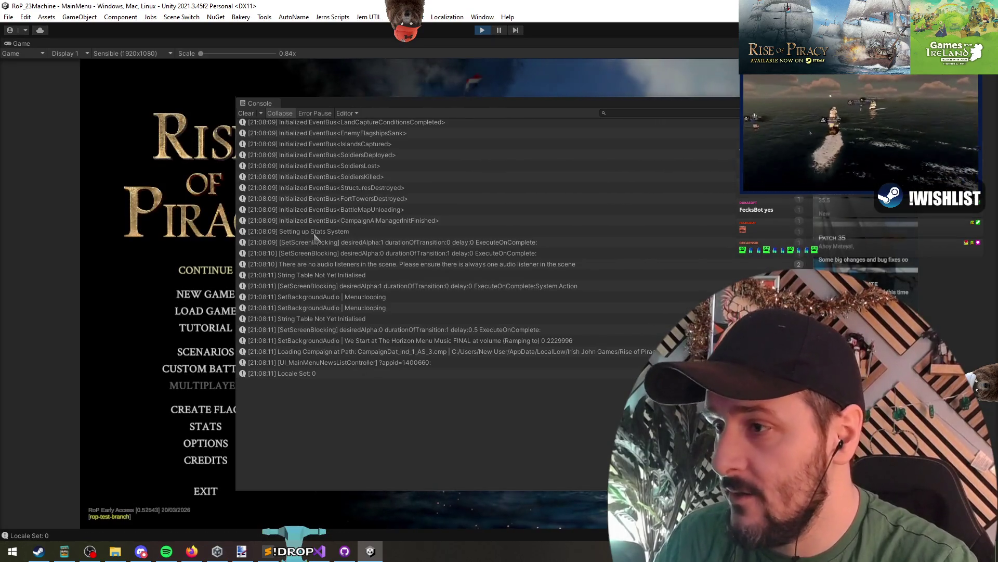
{"action": "scroll", "coordinate": [336, 193], "scroll_direction": "up", "scroll_amount": 10}
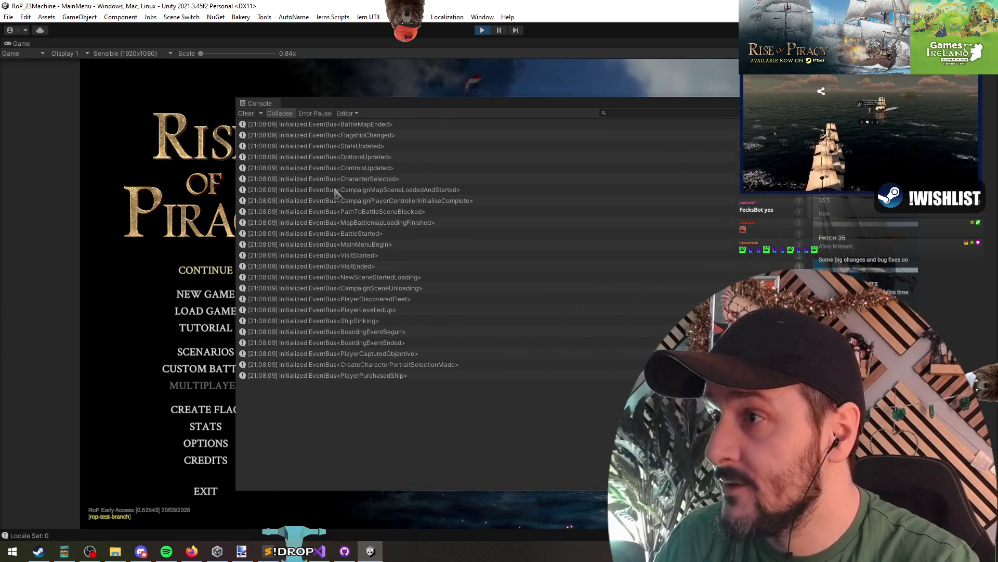
{"action": "left_click", "coordinate": [251, 114]}
{"action": "mouse_move", "coordinate": [333, 104]}
{"action": "left_mouse_down"}
{"action": "mouse_move", "coordinate": [387, 81]}
{"action": "mouse_move", "coordinate": [514, 125]}
{"action": "mouse_move", "coordinate": [512, 356]}
{"action": "mouse_move", "coordinate": [132, 138]}
{"action": "left_mouse_up"}
- Open Options > Controls, then jump from the bindings log to the string.IsNullOrEmpty(rebinds) check
{"action": "left_click", "coordinate": [206, 450]}
{"action": "left_click", "coordinate": [337, 308]}
{"action": "double_click", "coordinate": [117, 217]}
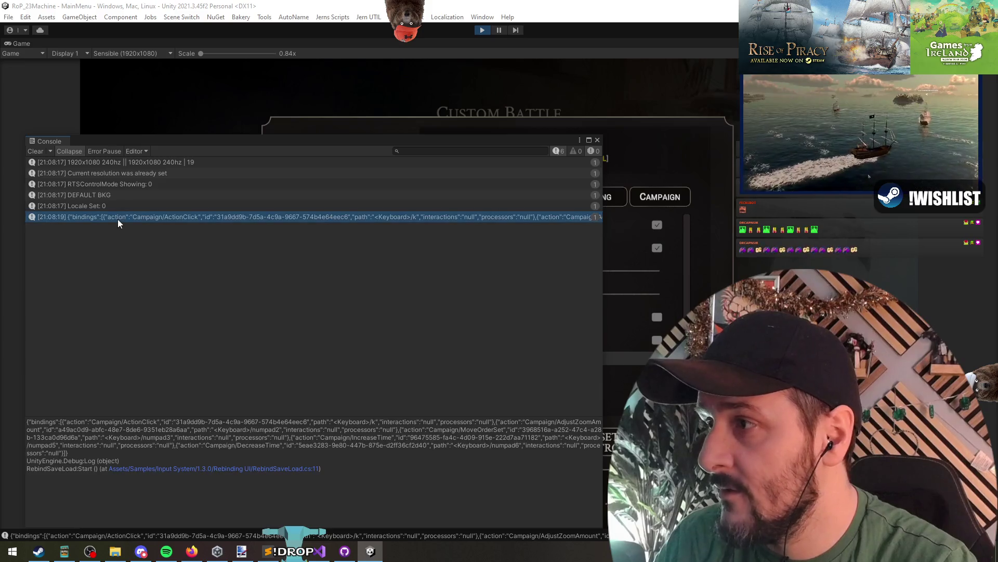
{"action": "left_click_drag", "start_coordinate": [194, 173], "coordinate": [299, 174]}
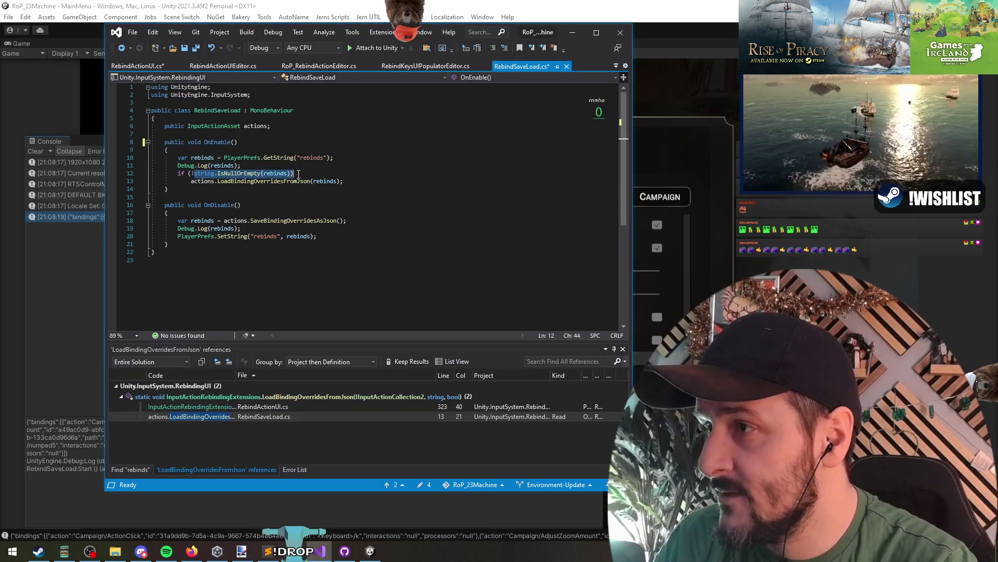
- Go to the definition of LoadBindingOverridesFromJson on line 13 and browse the metadata
{"action": "double_click", "coordinate": [265, 182]}
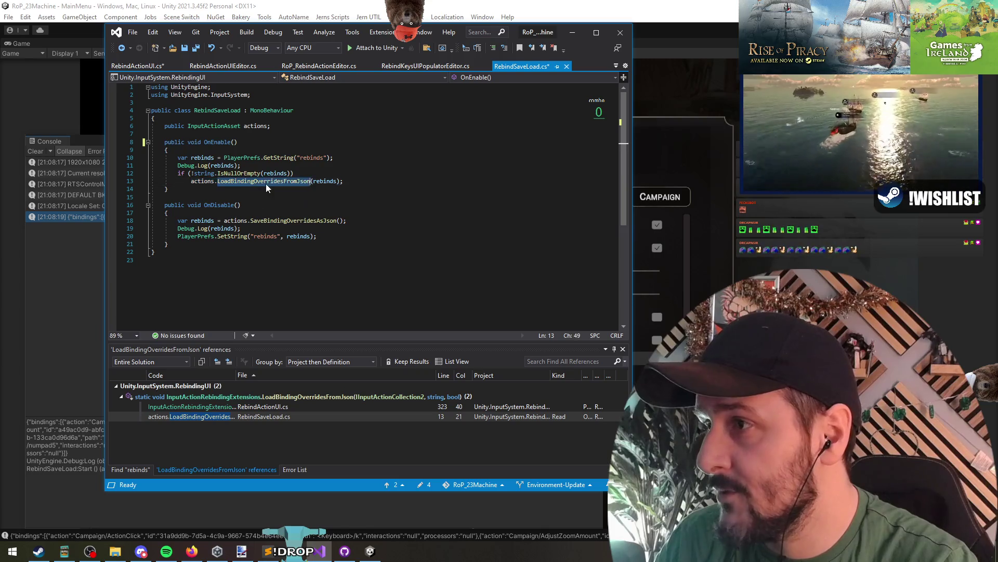
{"action": "mouse_move", "coordinate": [268, 188]}
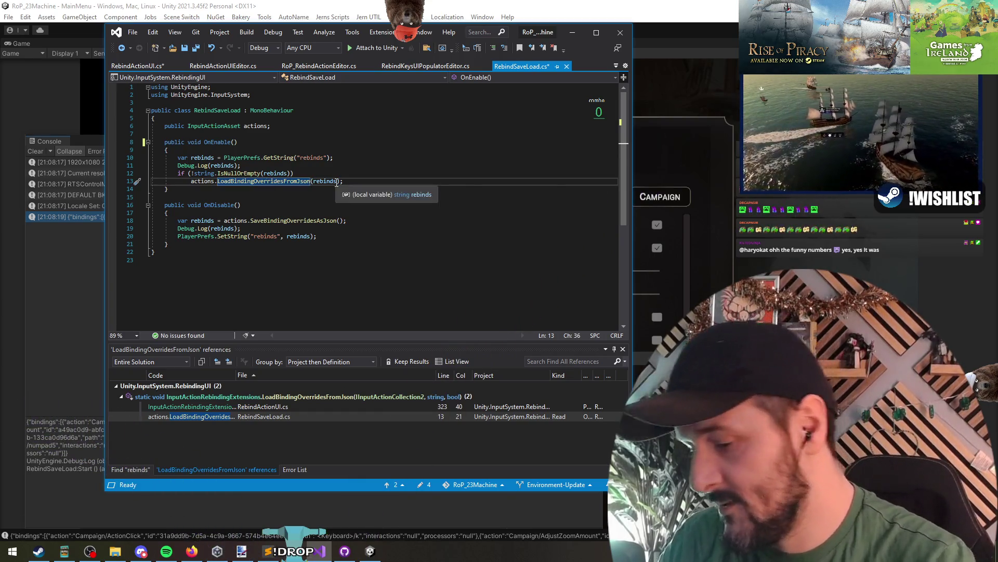
{"action": "key", "text": "F12"}
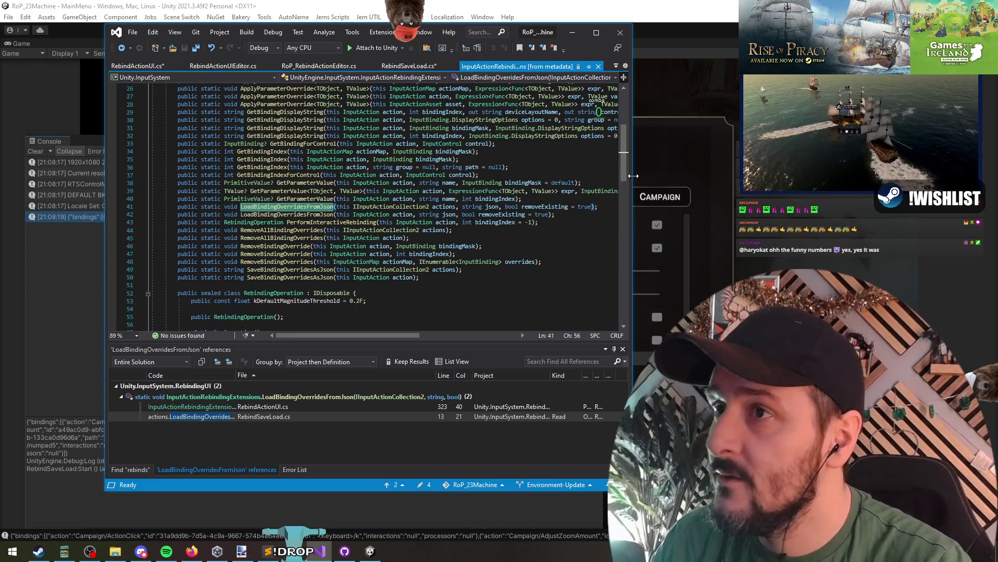
{"action": "left_click_drag", "start_coordinate": [632, 164], "coordinate": [739, 164]}
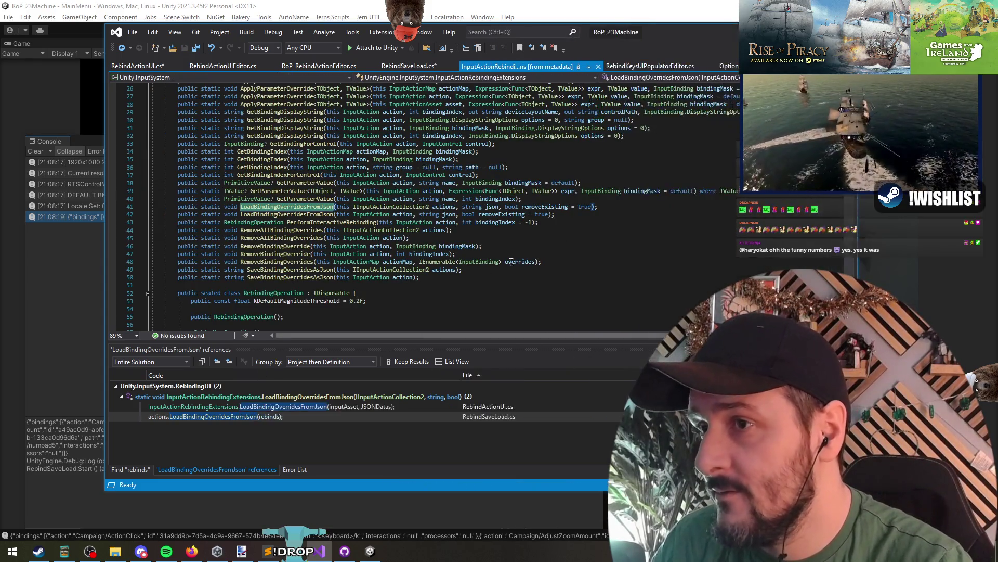
{"action": "scroll", "coordinate": [523, 241], "scroll_direction": "up", "scroll_amount": 8}
{"action": "scroll", "coordinate": [454, 229], "scroll_direction": "up", "scroll_amount": 7}
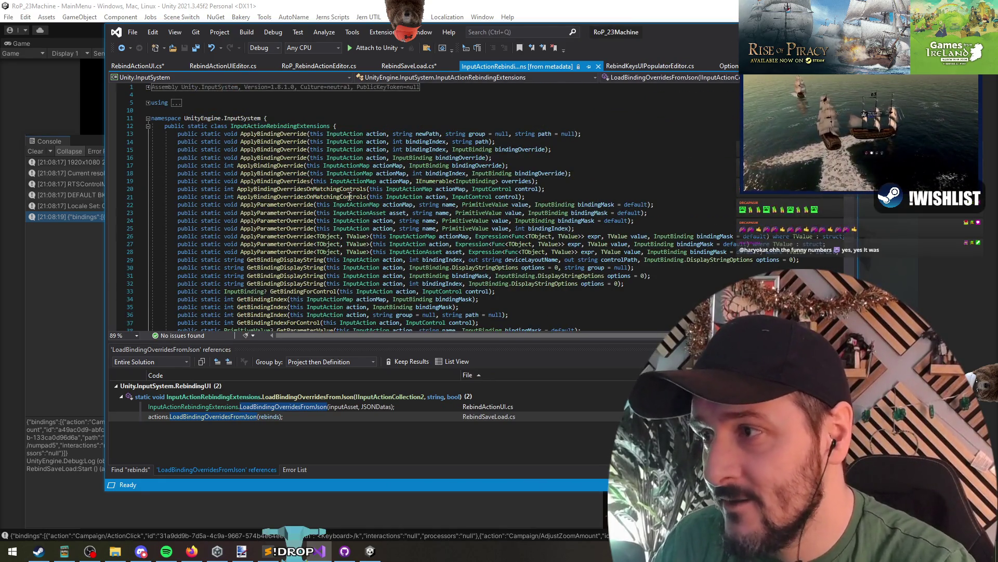
{"action": "scroll", "coordinate": [350, 197], "scroll_direction": "down", "scroll_amount": 7}
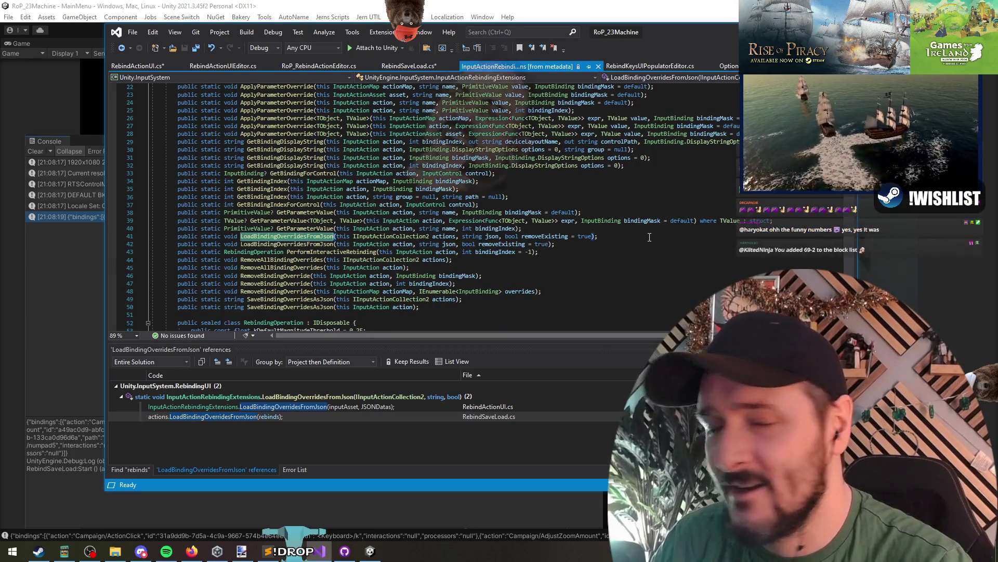
{"action": "scroll", "coordinate": [508, 235], "scroll_direction": "down", "scroll_amount": 11}
{"action": "scroll", "coordinate": [508, 235], "scroll_direction": "up", "scroll_amount": 14}
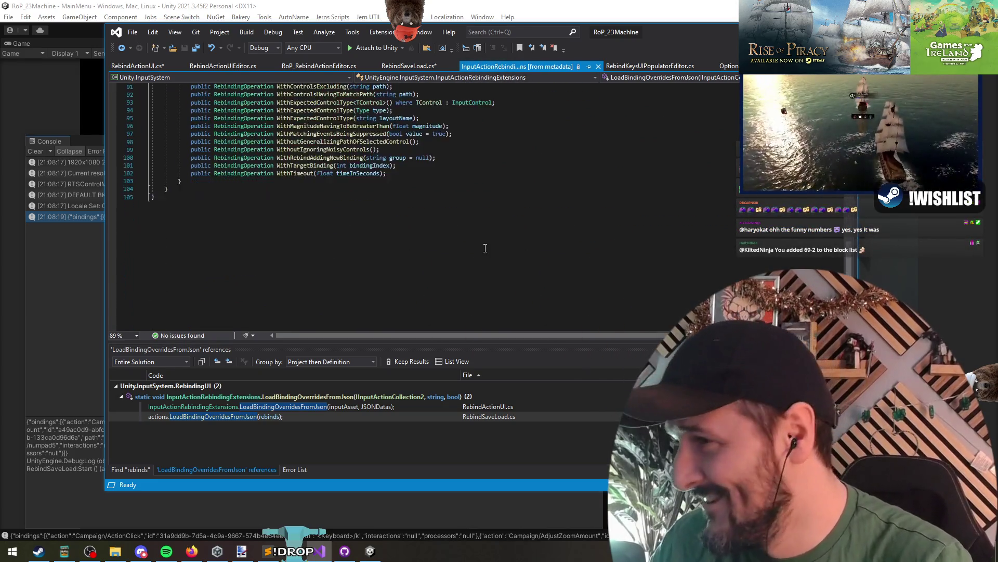
{"action": "scroll", "coordinate": [416, 217], "scroll_direction": "down", "scroll_amount": 5}
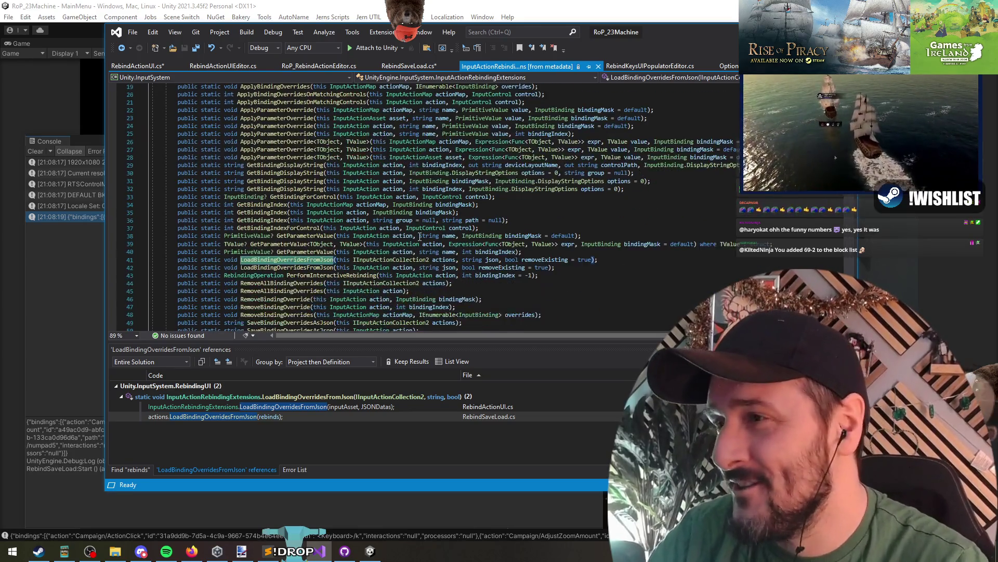
- Inspect the LoadBindingOverridesFromJson signature and its json and removeExisting parameters
{"action": "left_click_drag", "start_coordinate": [611, 190], "coordinate": [151, 190]}
{"action": "left_click", "coordinate": [479, 189]}
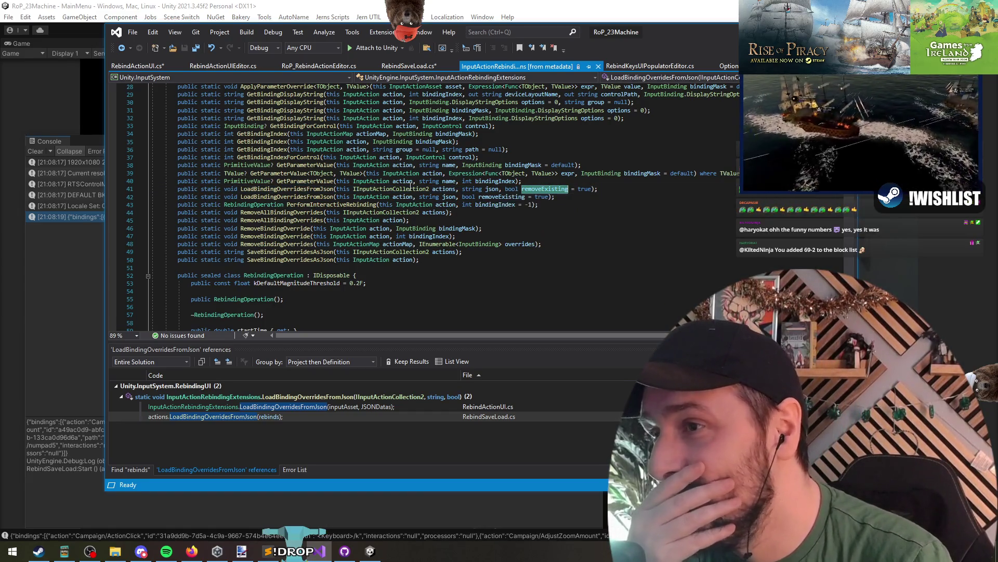
{"action": "left_click", "coordinate": [259, 189]}
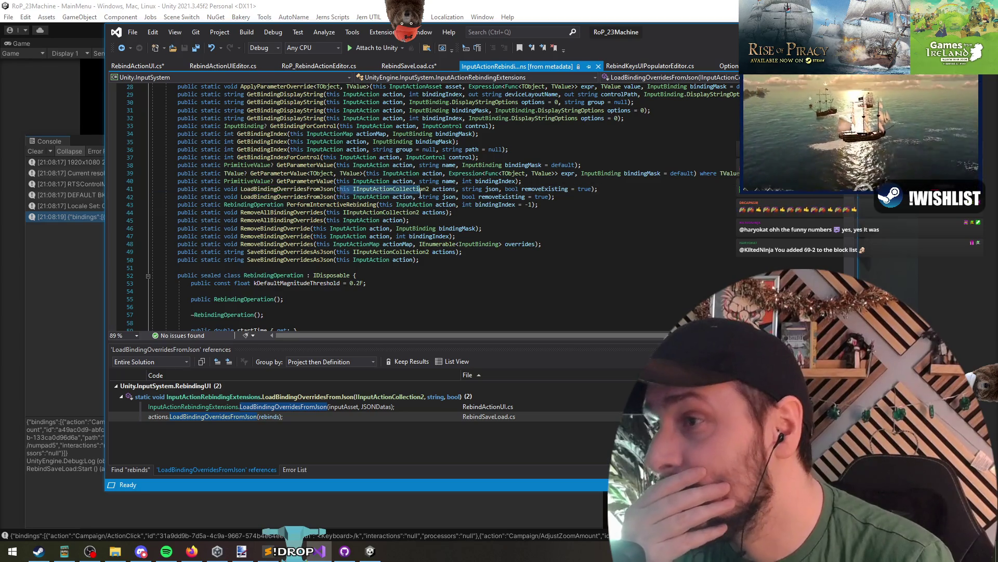
{"action": "left_click", "coordinate": [501, 190]}
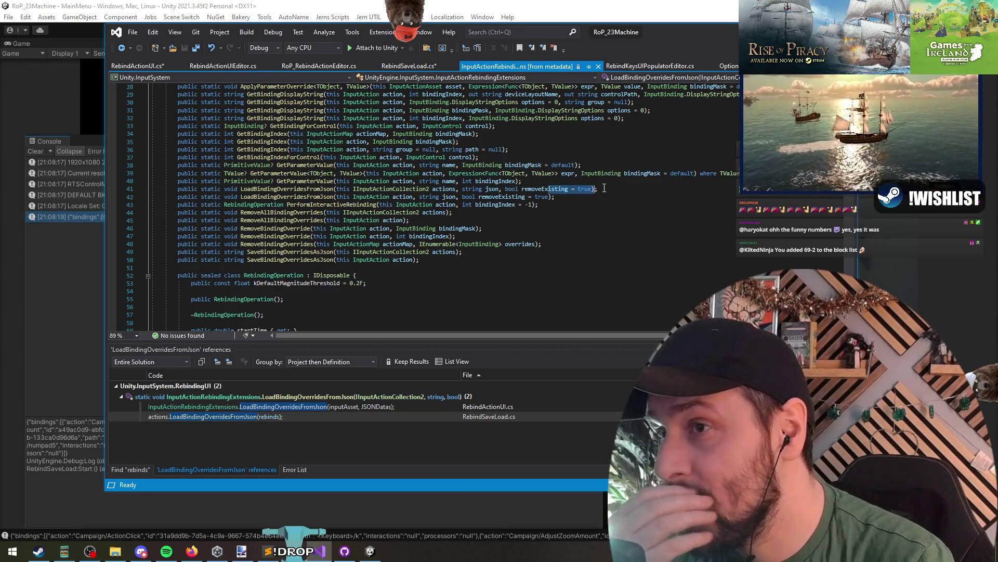
- Navigate back to RebindSaveLoad.cs, check the actions field, then return to Unity's console
{"action": "left_click", "coordinate": [121, 48]}
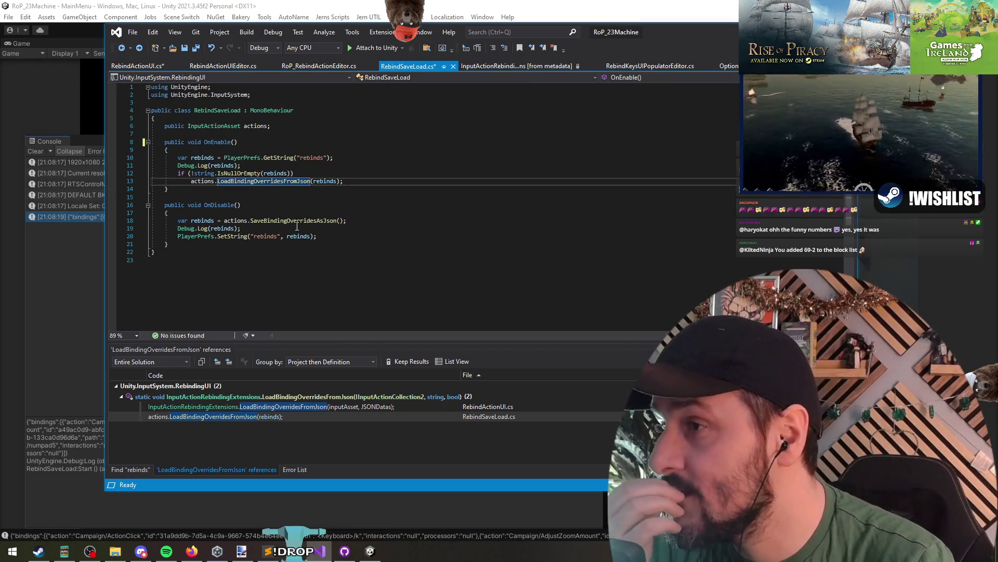
{"action": "mouse_move", "coordinate": [295, 180]}
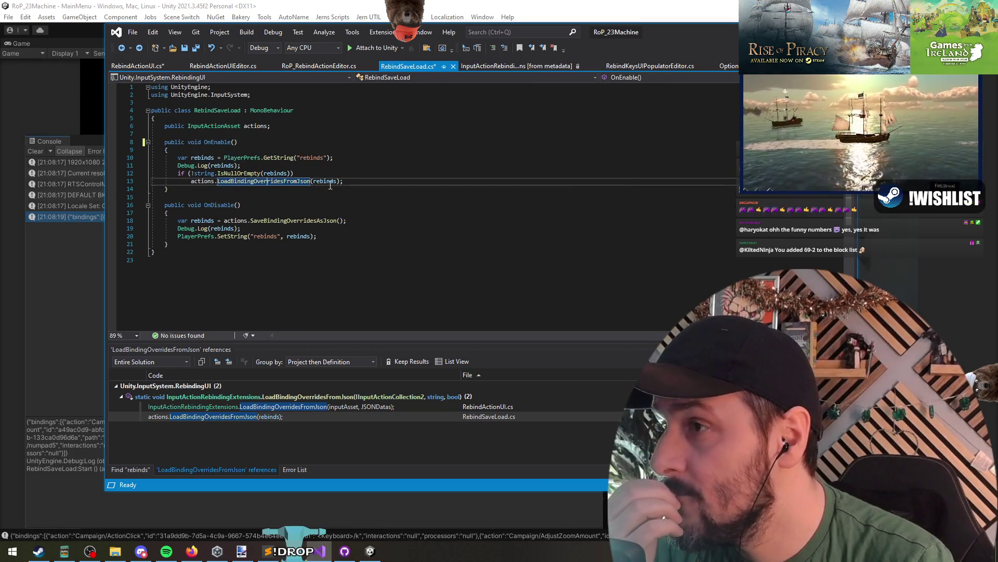
{"action": "left_click", "coordinate": [228, 126]}
{"action": "left_click", "coordinate": [32, 296]}
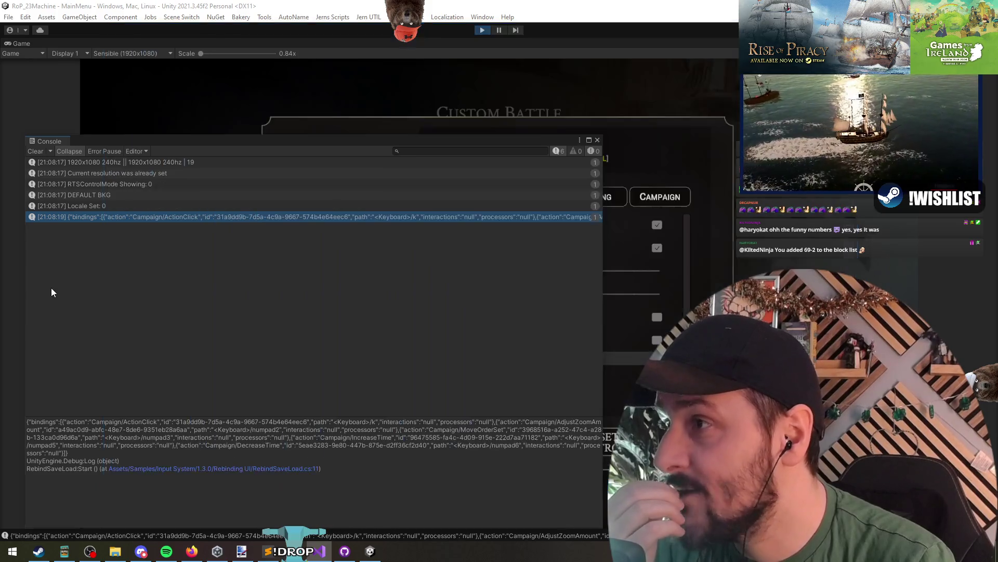
- Move the floating Console to reveal the Controls menu, then close it
{"action": "key", "text": "alt+Tab"}
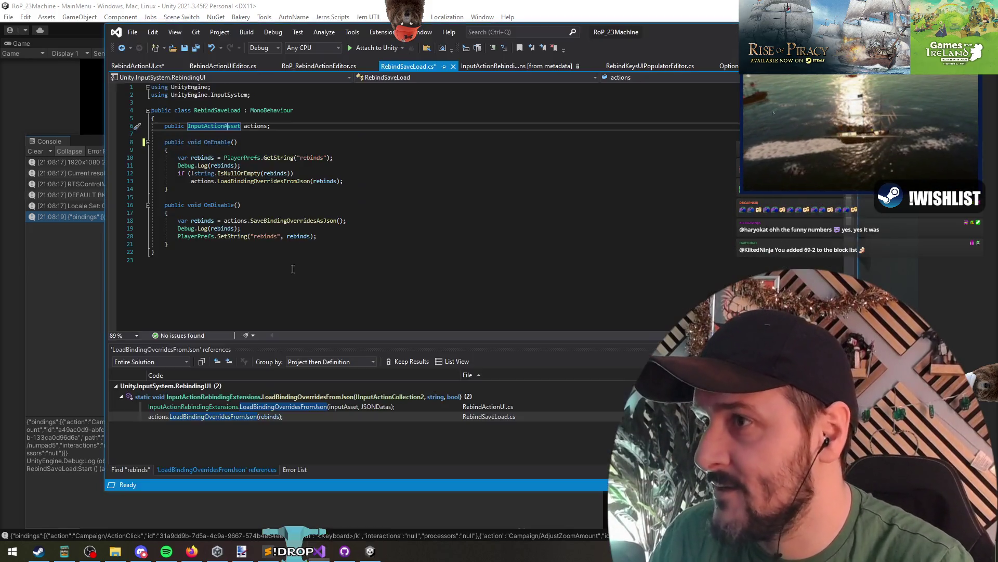
{"action": "key", "text": "alt+Tab"}
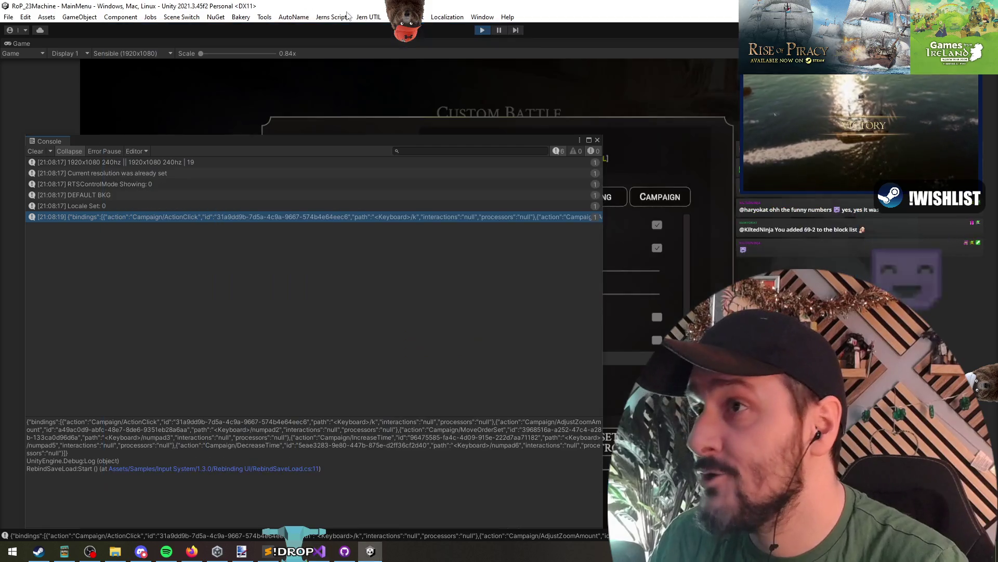
{"action": "left_click_drag", "start_coordinate": [447, 138], "coordinate": [500, 260]}
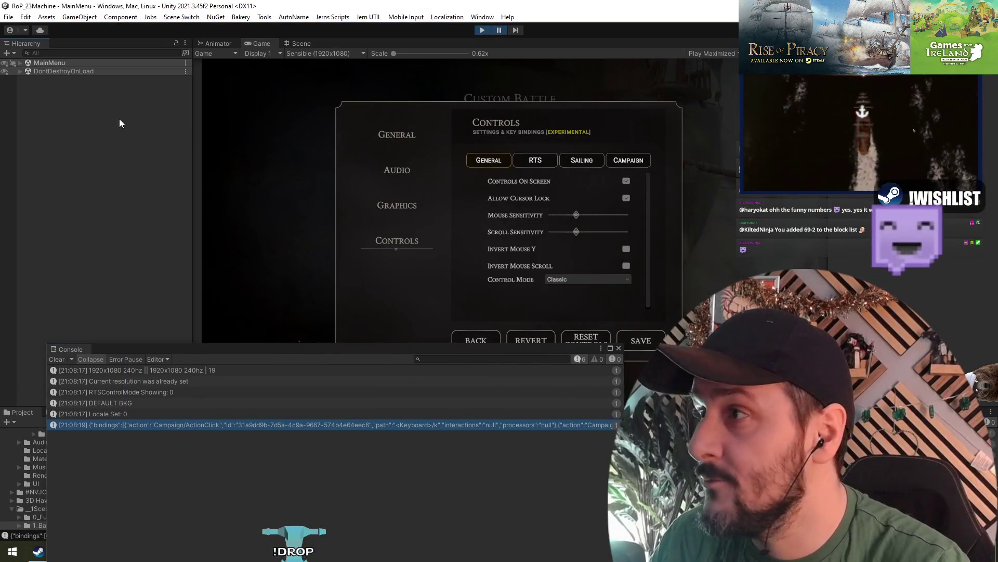
{"action": "left_click_drag", "start_coordinate": [538, 347], "coordinate": [585, 148]}
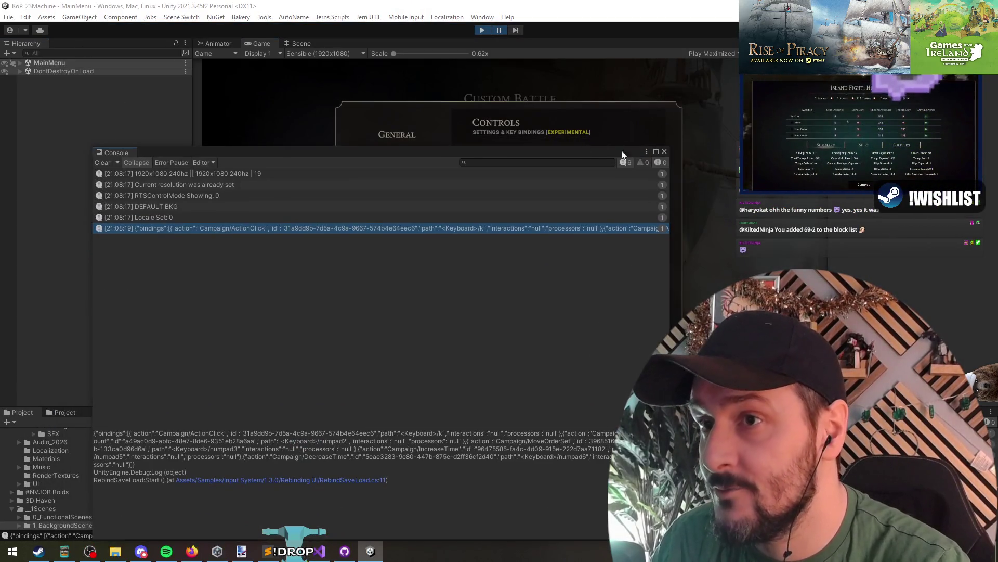
{"action": "left_click", "coordinate": [664, 151]}
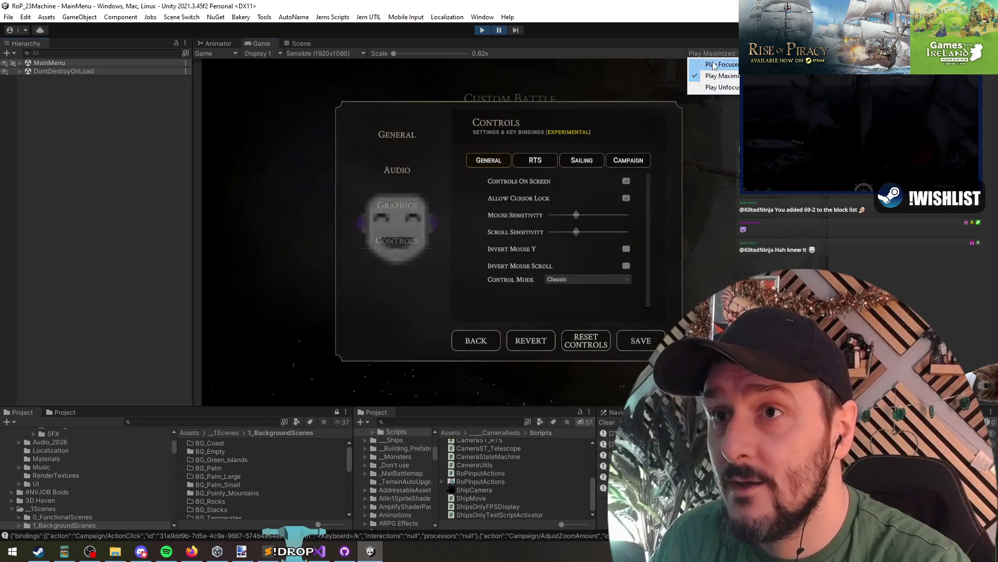
- Search the project for 'actions' and the Hierarchy for RebindSaveLoad, selecting ControlsTab
{"action": "left_click", "coordinate": [450, 423]}
{"action": "type", "text": "actions"}
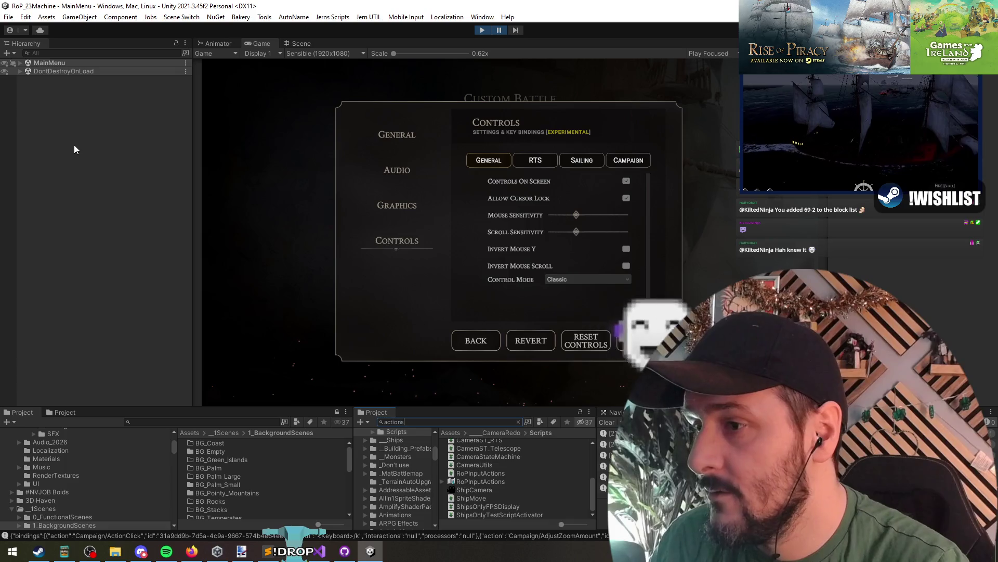
{"action": "left_click", "coordinate": [319, 550]}
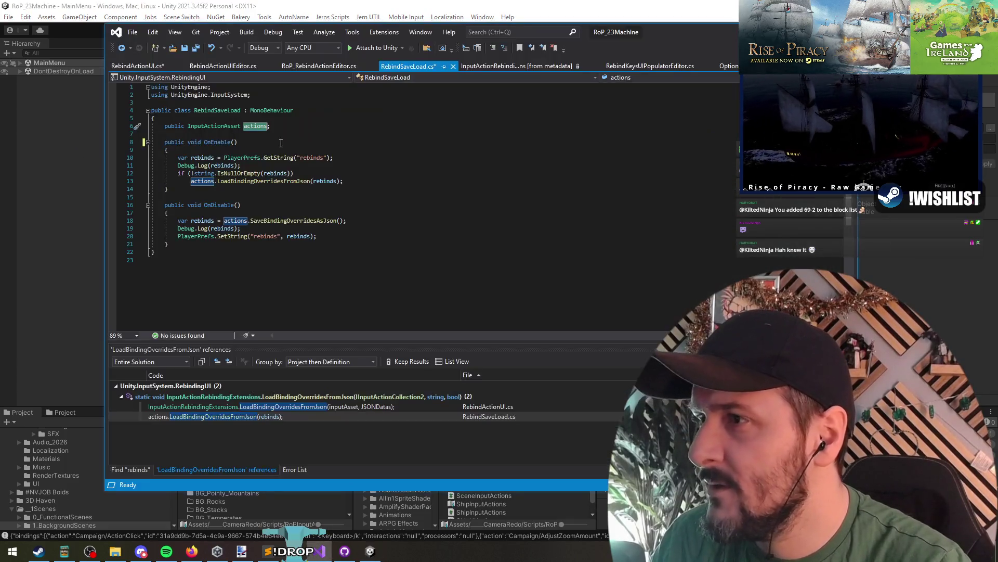
{"action": "left_click", "coordinate": [74, 51]}
{"action": "type", "text": "RebindSaveLoad"}
{"action": "left_click", "coordinate": [49, 71]}
- Locate the RoPInputActions asset in the Project panel
{"action": "scroll", "coordinate": [915, 249], "scroll_direction": "down", "scroll_amount": 5}
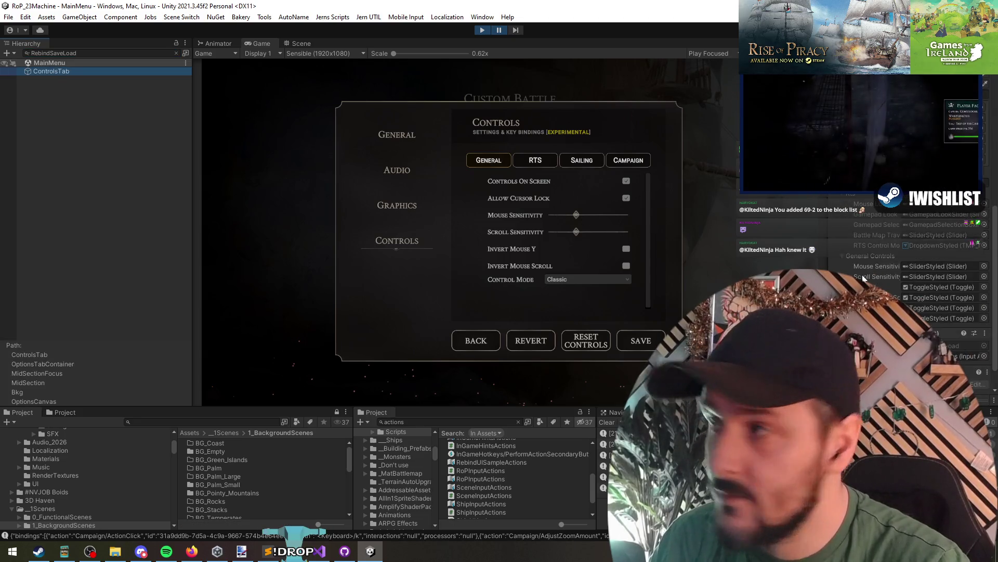
{"action": "left_click", "coordinate": [951, 326]}
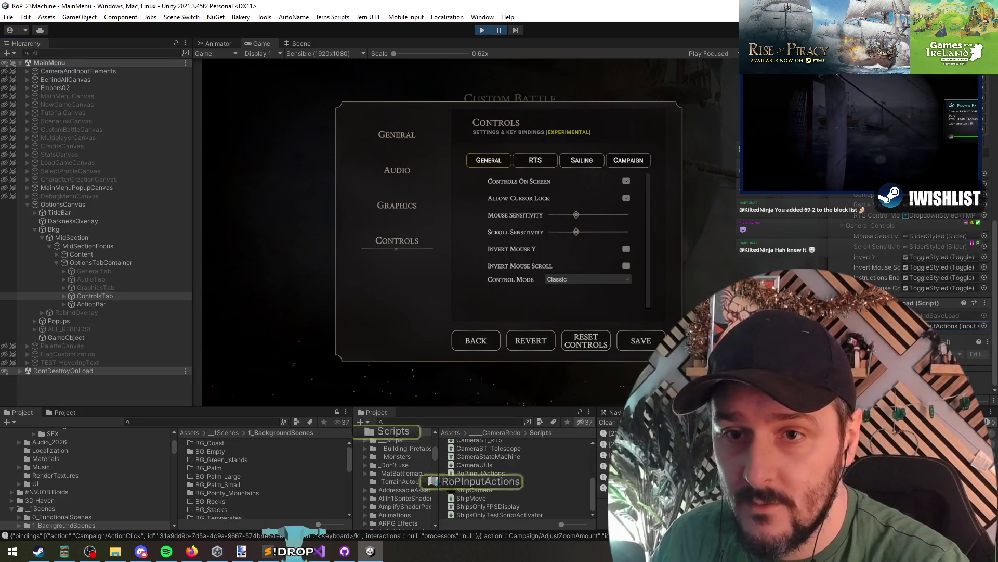
{"action": "scroll", "coordinate": [915, 260], "scroll_direction": "up", "scroll_amount": 3}
{"action": "scroll", "coordinate": [915, 260], "scroll_direction": "down", "scroll_amount": 5}
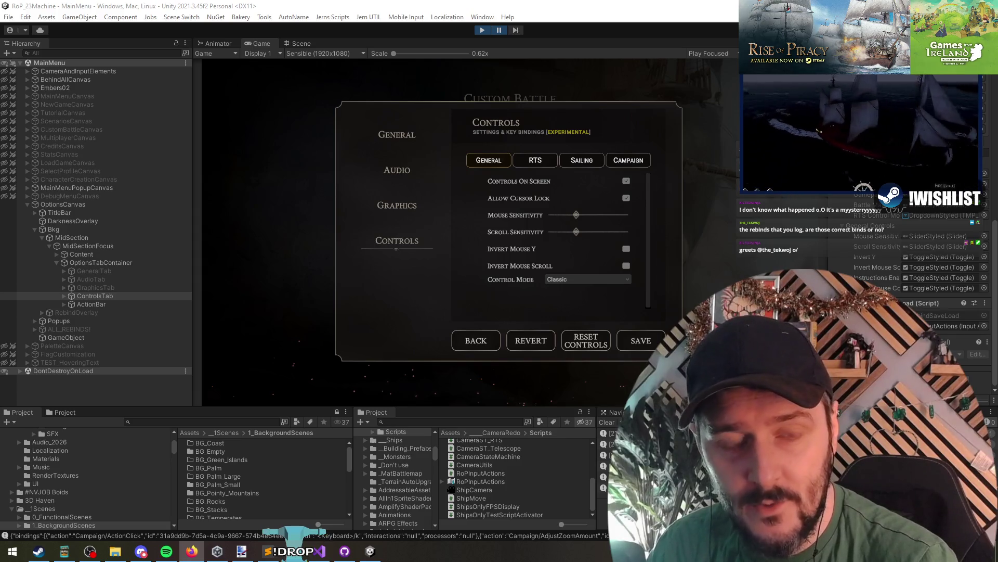
- Focus the running Game view, then return to RebindSaveLoad.cs with the caret after the load call
{"action": "left_click", "coordinate": [484, 333]}
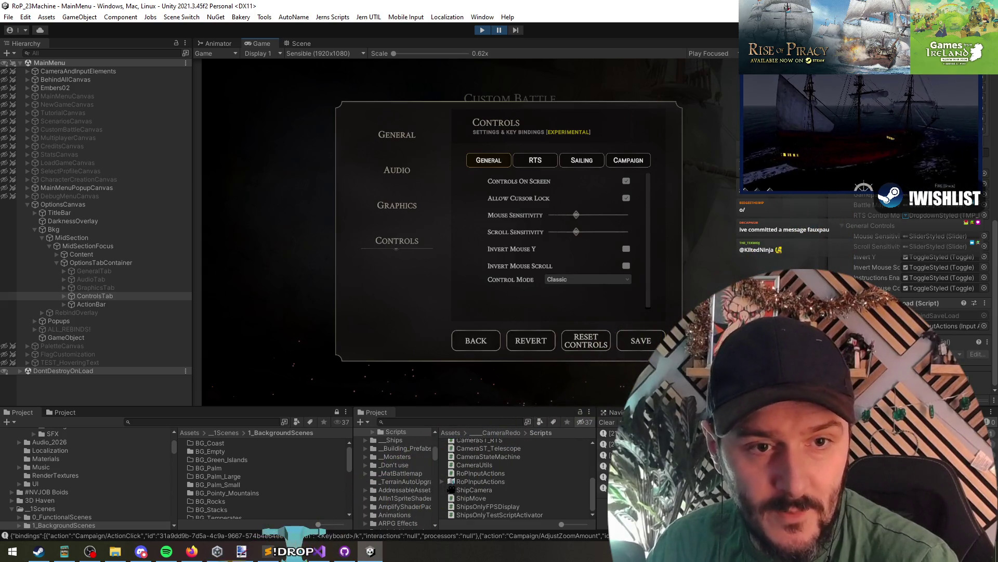
{"action": "key", "text": "alt+Tab"}
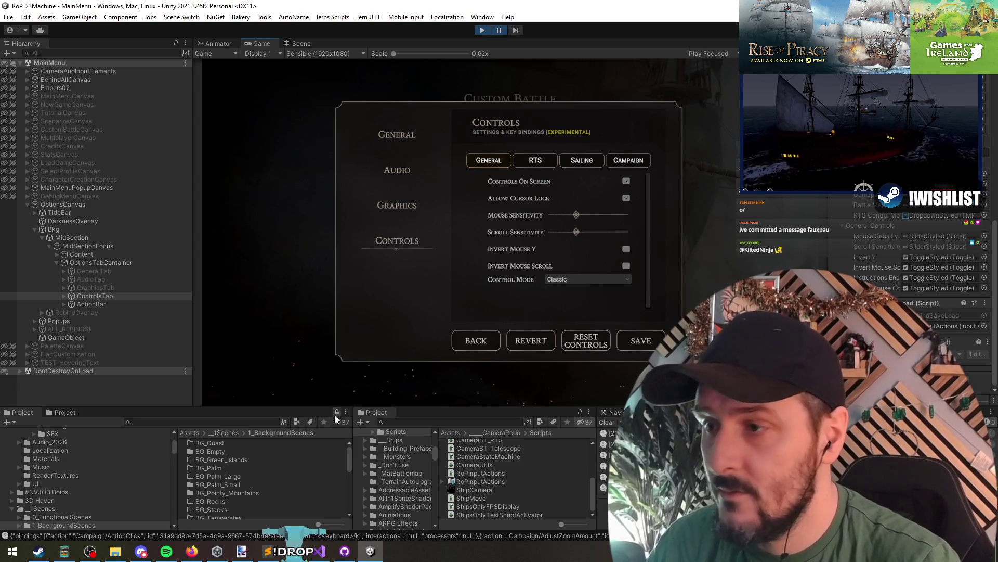
{"action": "key", "text": "alt+Tab"}
{"action": "left_click", "coordinate": [390, 180]}
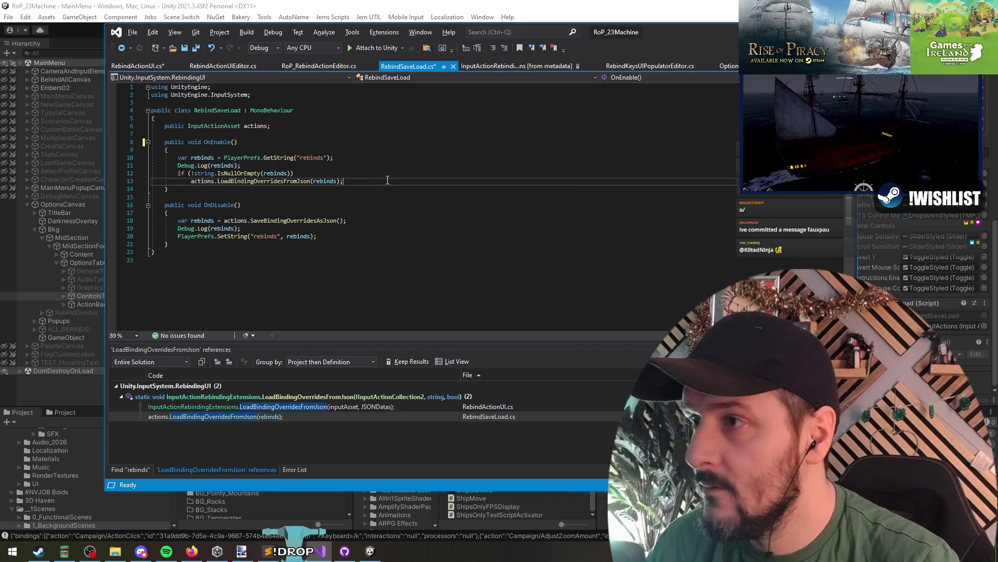
- Paste the example block that creates, enables and loads controls from JSON below line 13
{"action": "key", "text": "Return"}
{"action": "key", "text": "Return"}
{"action": "key", "text": "Return"}
{"action": "type", "text": "string rebinds = PlayerPrefs.GetString(\"controls\");          if (standardControls == null) {             standardControls = new StandardControls();             standardControls.Gameplay.SetCallbacks(this);         }         standardControls.Gameplay.Enable();          InputActionRebindingExtensions.LoadBindingOverridesFromJson(standardControls, rebinds);"}
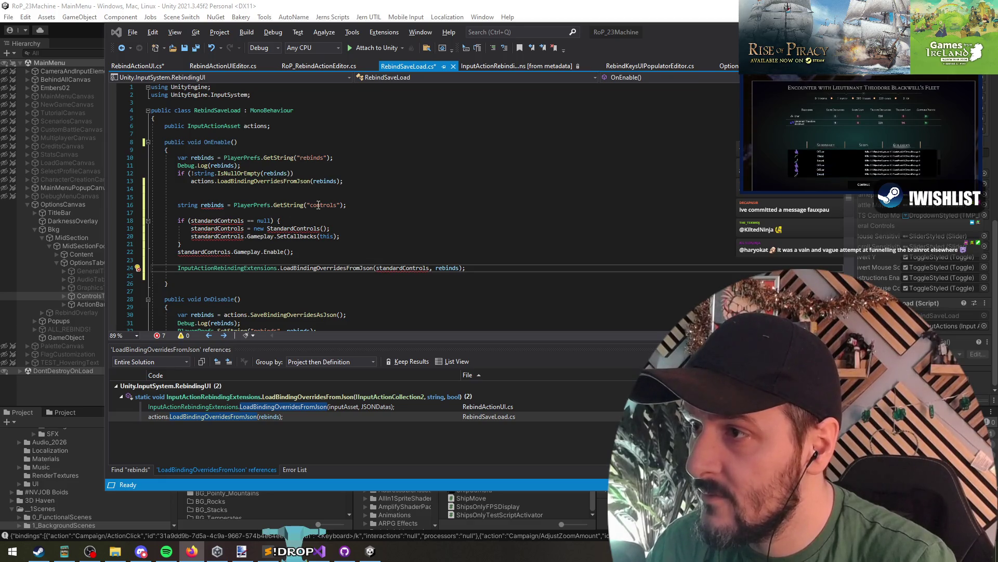
- Delete the duplicate string rebinds line and the extra blank line above the null check
{"action": "left_click", "coordinate": [401, 205]}
{"action": "key", "text": "ctrl+l"}
{"action": "key", "text": "ctrl+l"}
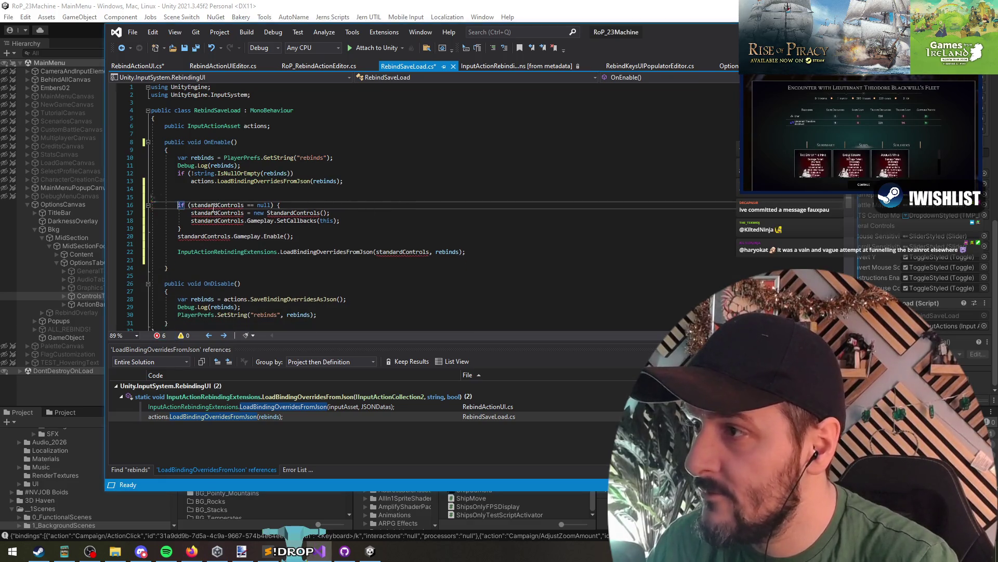
{"action": "key", "text": "Up"}
{"action": "key", "text": "ctrl+l"}
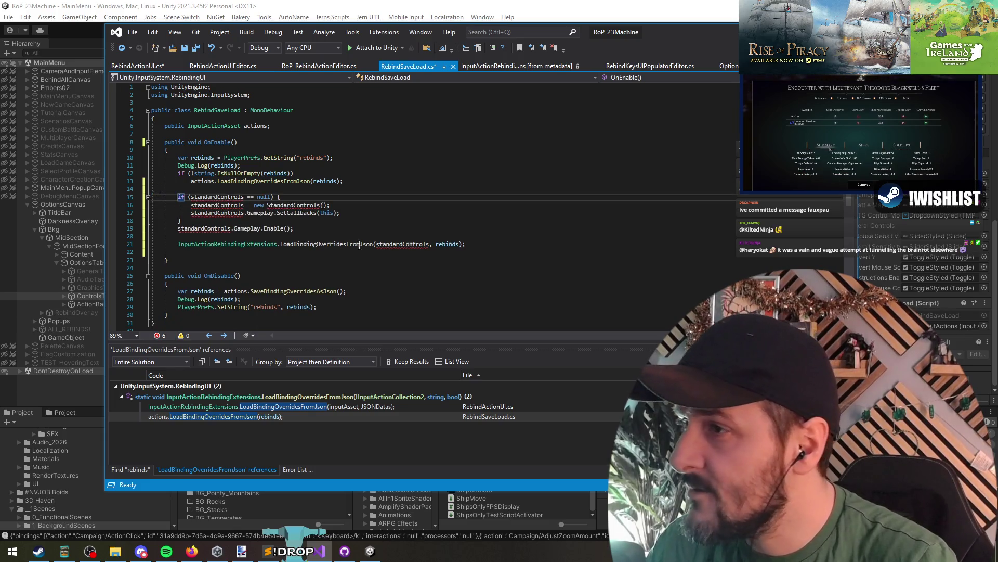
{"action": "left_click", "coordinate": [207, 192]}
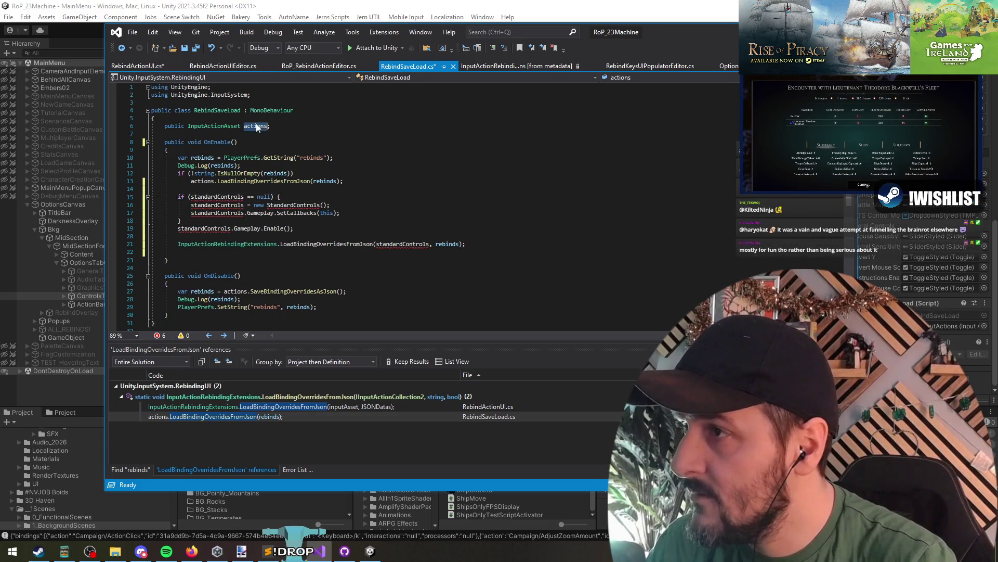
- Replace standardControls with actions in the null check and SetCallbacks, dropping Gameplay
{"action": "double_click", "coordinate": [213, 196]}
{"action": "type", "text": "actions"}
{"action": "left_click", "coordinate": [227, 222]}
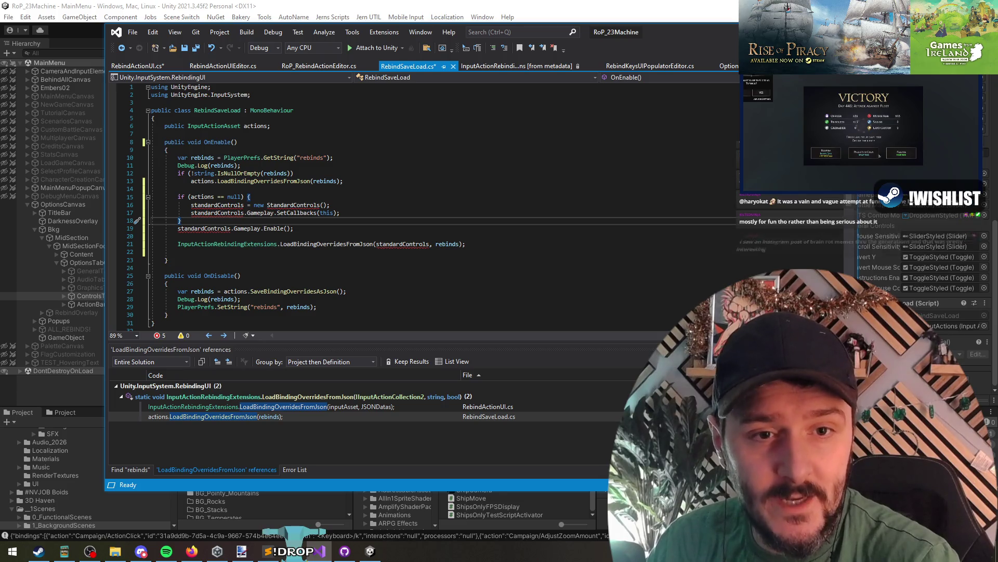
{"action": "left_click", "coordinate": [257, 214]}
{"action": "double_click", "coordinate": [217, 213]}
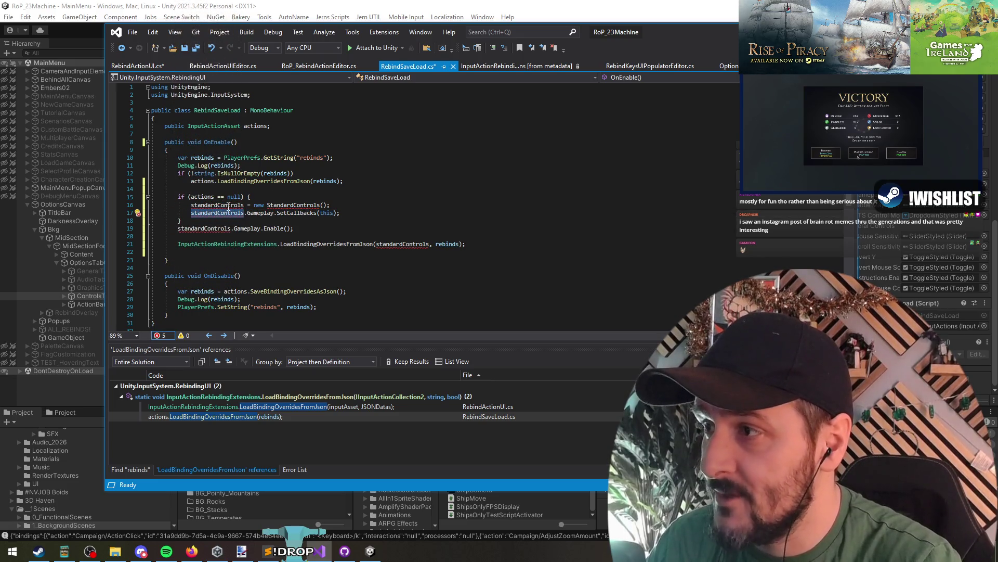
{"action": "type", "text": "actions"}
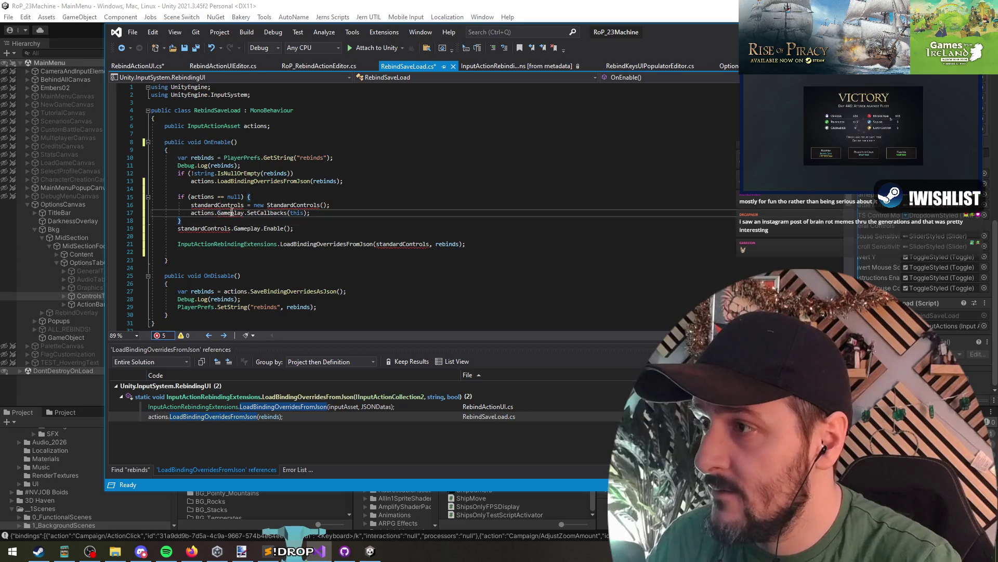
{"action": "key", "text": "BackSpace"}
{"action": "key", "text": "ctrl+space"}
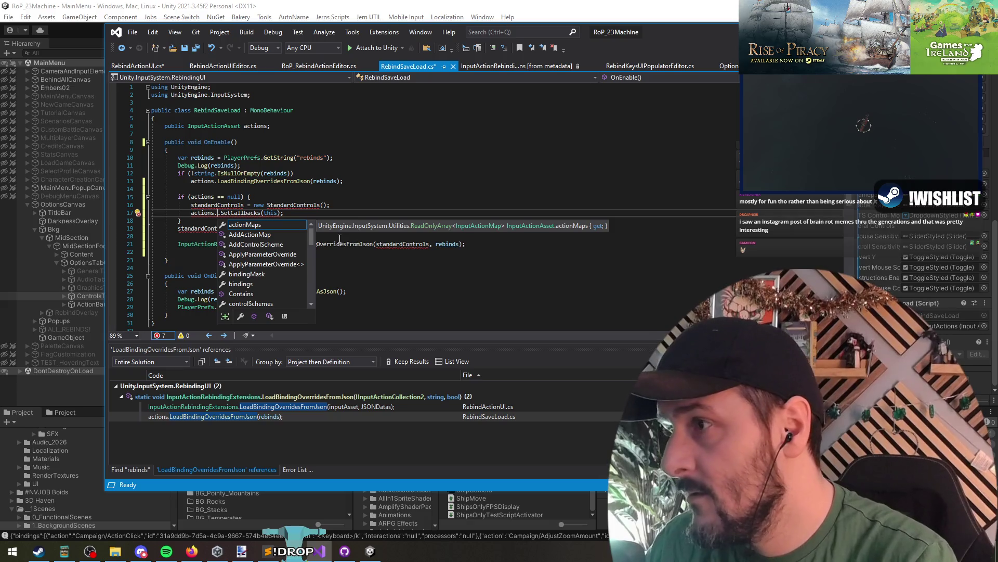
- Change the StandardControls constructor type to RopInput and move the code window aside
{"action": "scroll", "coordinate": [298, 250], "scroll_direction": "down", "scroll_amount": 7}
{"action": "scroll", "coordinate": [286, 266], "scroll_direction": "up", "scroll_amount": 5}
{"action": "scroll", "coordinate": [283, 265], "scroll_direction": "up", "scroll_amount": 3}
{"action": "mouse_move", "coordinate": [214, 211]}
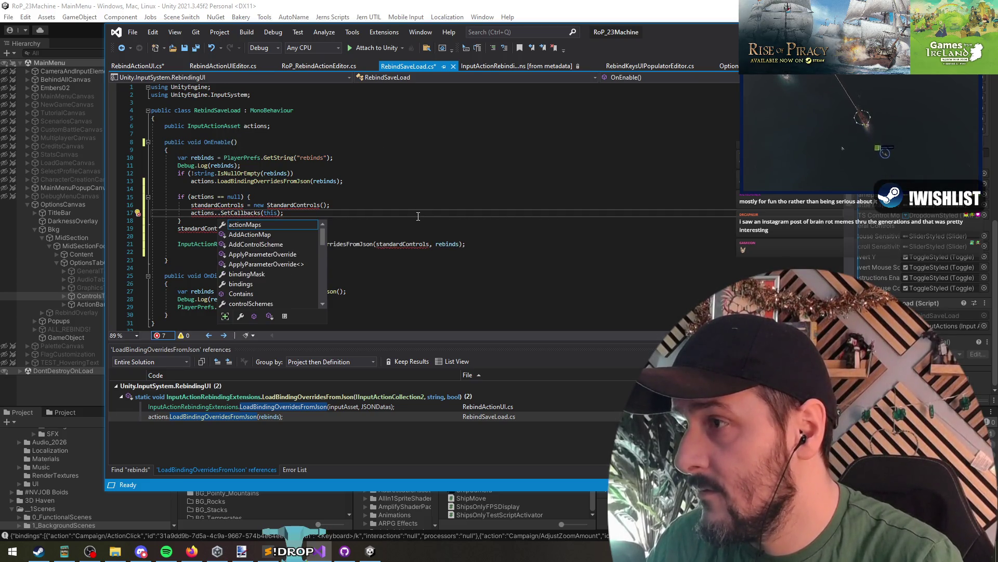
{"action": "left_click", "coordinate": [294, 205]}
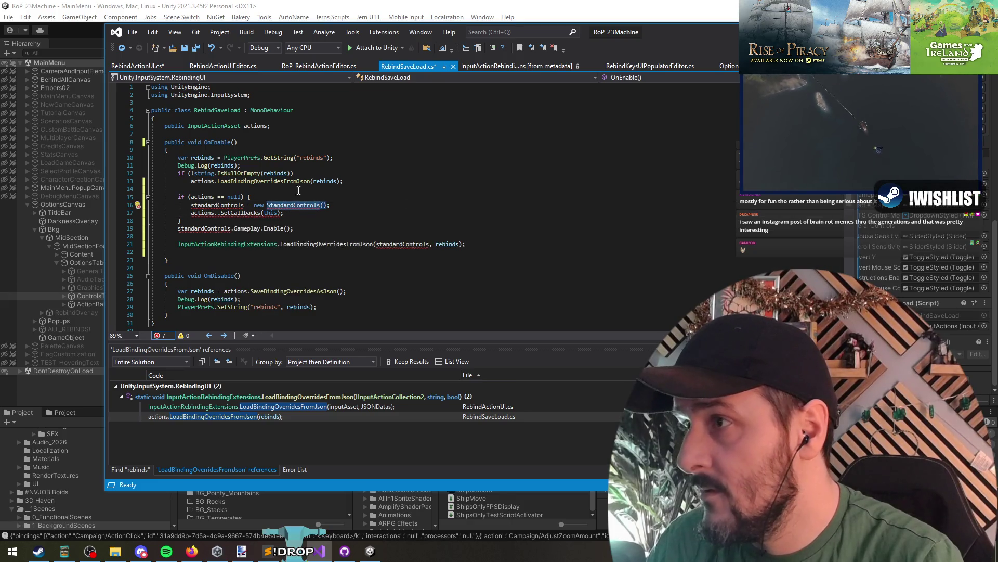
{"action": "type", "text": "RopInpu"}
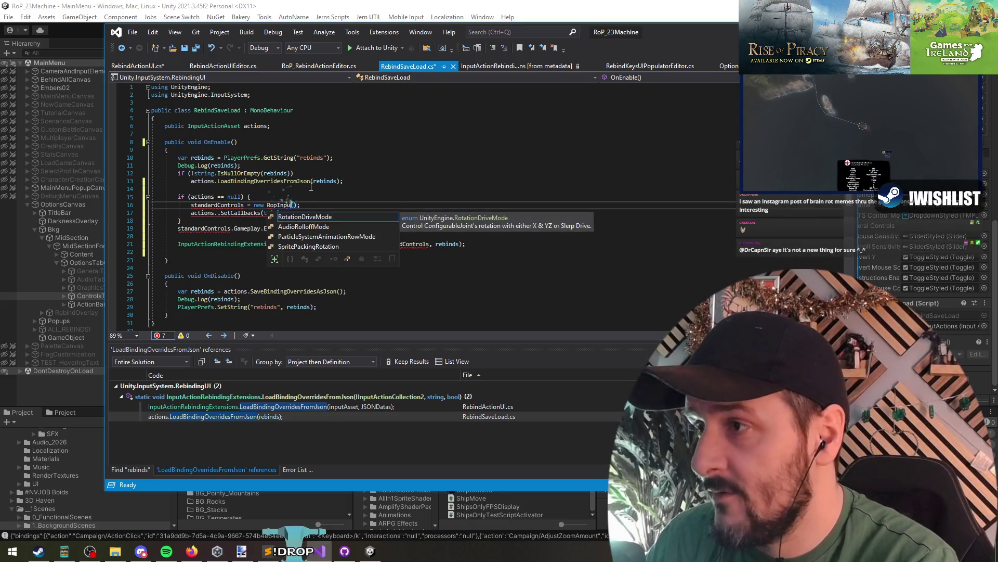
{"action": "type", "text": "t"}
{"action": "mouse_move", "coordinate": [647, 198]}
{"action": "left_mouse_down"}
{"action": "mouse_move", "coordinate": [647, 299]}
{"action": "mouse_move", "coordinate": [691, 9]}
{"action": "mouse_move", "coordinate": [554, 24]}
{"action": "mouse_move", "coordinate": [532, 522]}
{"action": "left_mouse_up"}
- Open RoPInputActions in the Input Actions editor to view maps like ChaseCamera, RTS and Campaign
{"action": "double_click", "coordinate": [475, 481]}
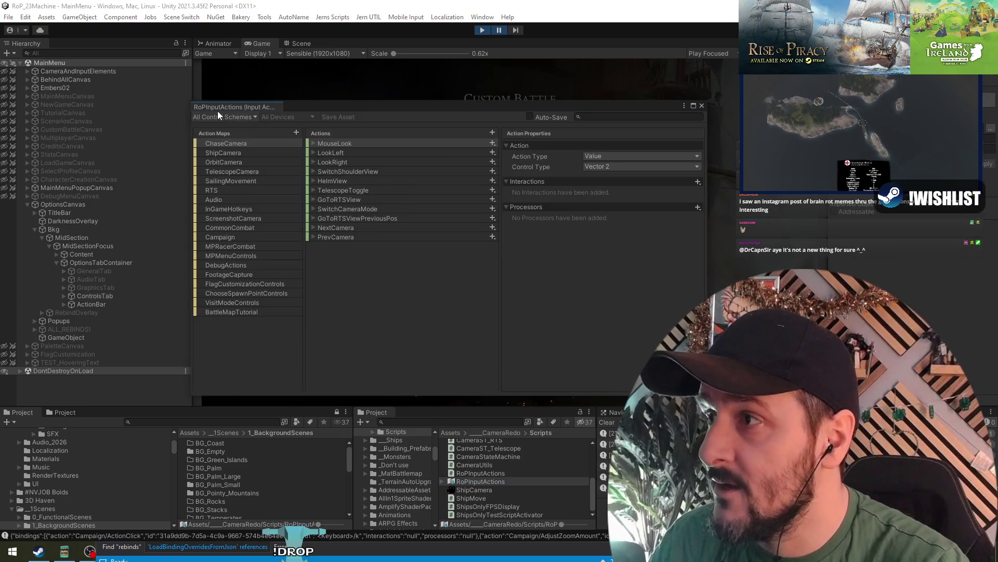
{"action": "right_click", "coordinate": [217, 111]}
{"action": "left_click", "coordinate": [444, 282]}
{"action": "right_click", "coordinate": [246, 107]}
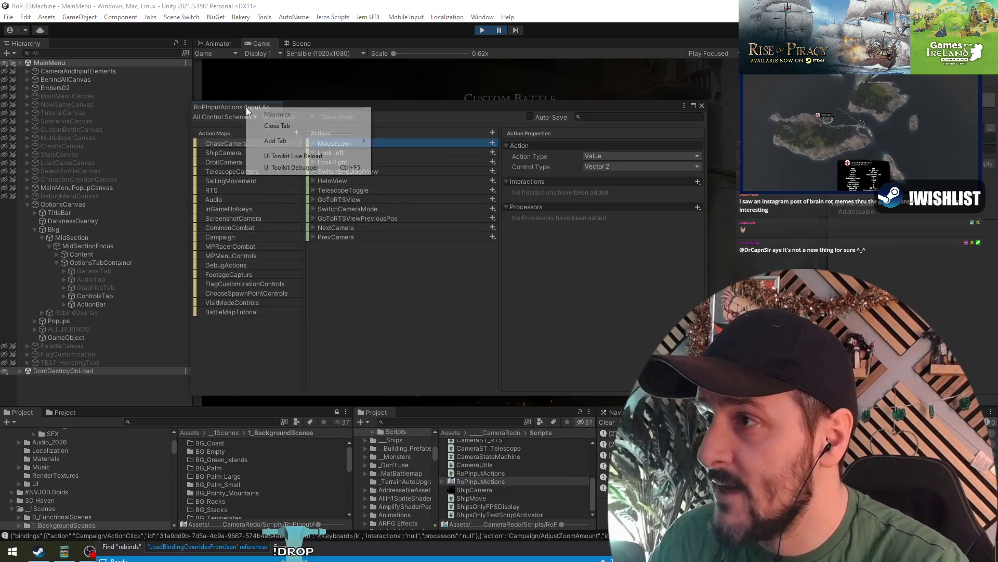
{"action": "left_click", "coordinate": [387, 311]}
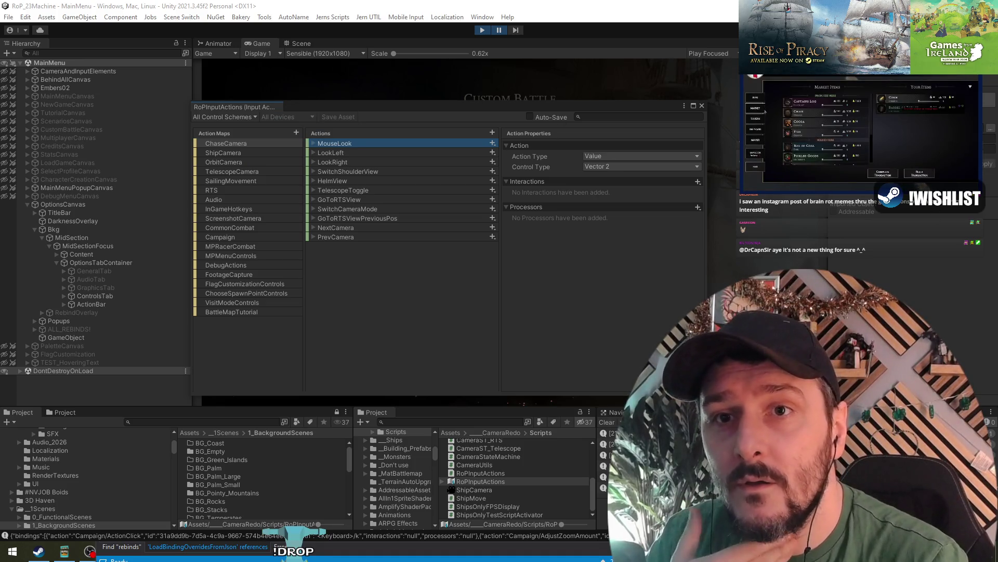
{"action": "left_click", "coordinate": [910, 285]}
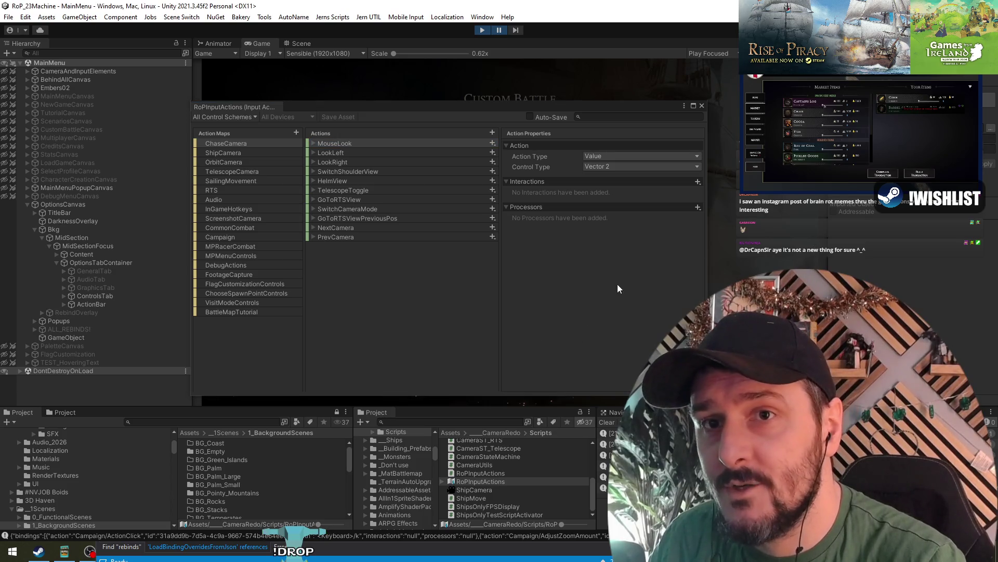
- Rename the constructor to RoPInputActions and review the suggested fixes for the unresolved type
{"action": "key", "text": "alt+Tab"}
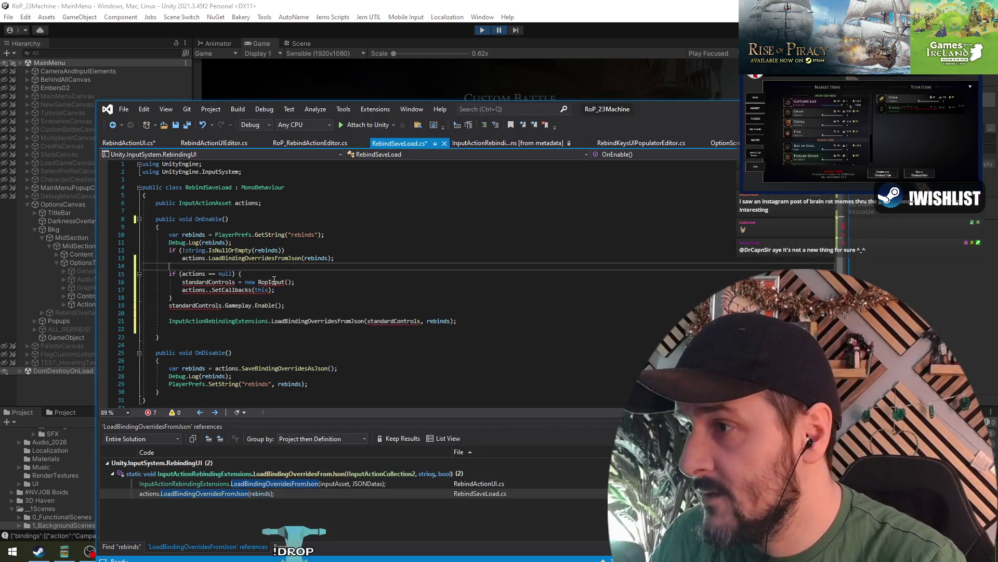
{"action": "type", "text": "Actions"}
{"action": "key", "text": "ctrl+space"}
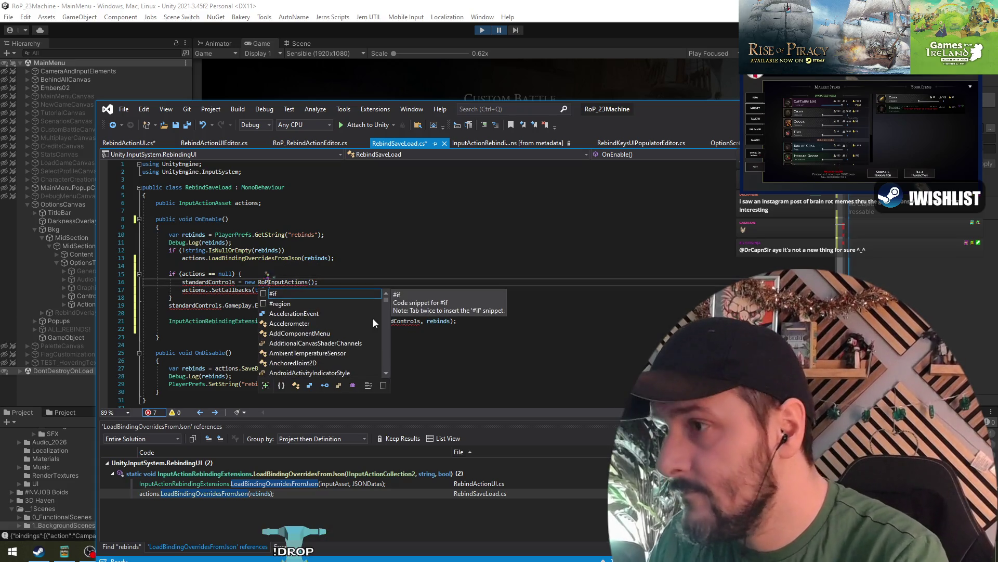
{"action": "key", "text": "Escape"}
{"action": "right_click", "coordinate": [283, 281]}
{"action": "left_click", "coordinate": [328, 259]}
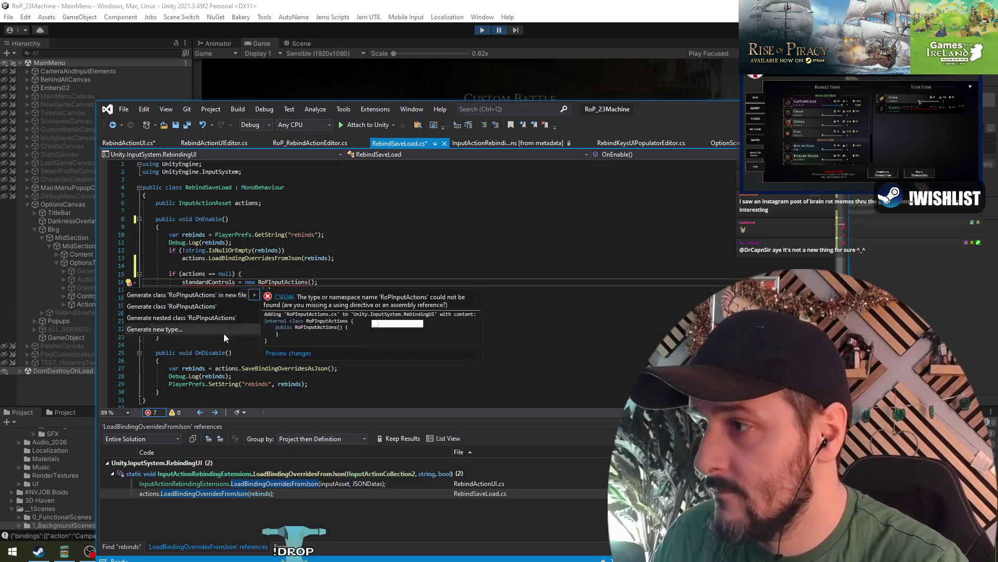
{"action": "left_click", "coordinate": [251, 276]}
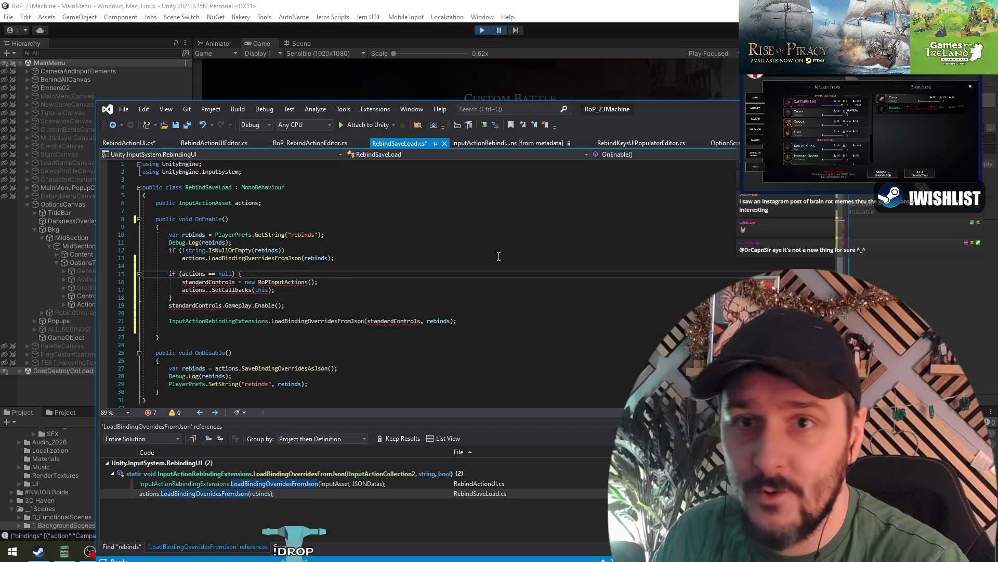
{"action": "key", "text": "ctrl+t"}
{"action": "type", "text": "r"}
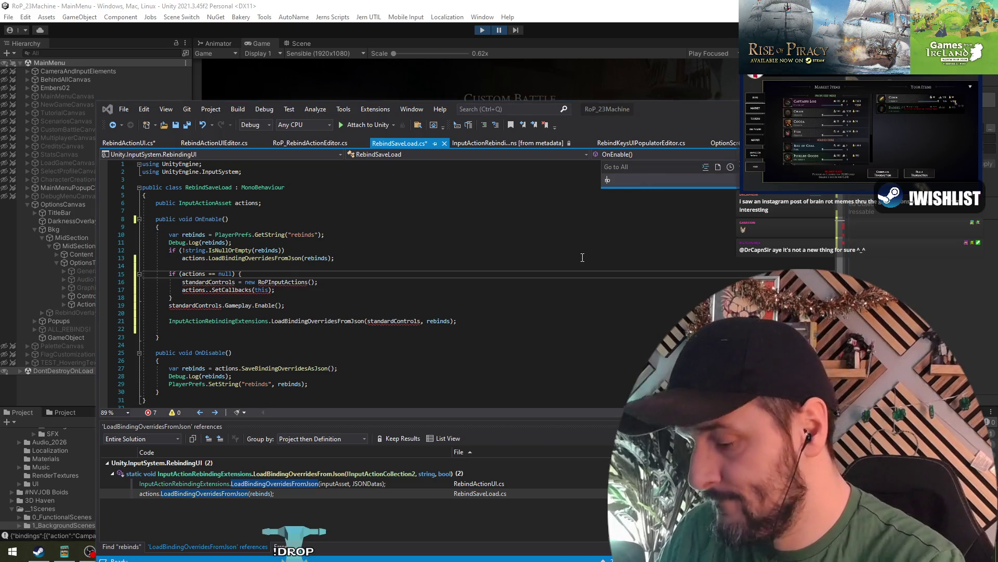
{"action": "type", "text": "opinputactions"}
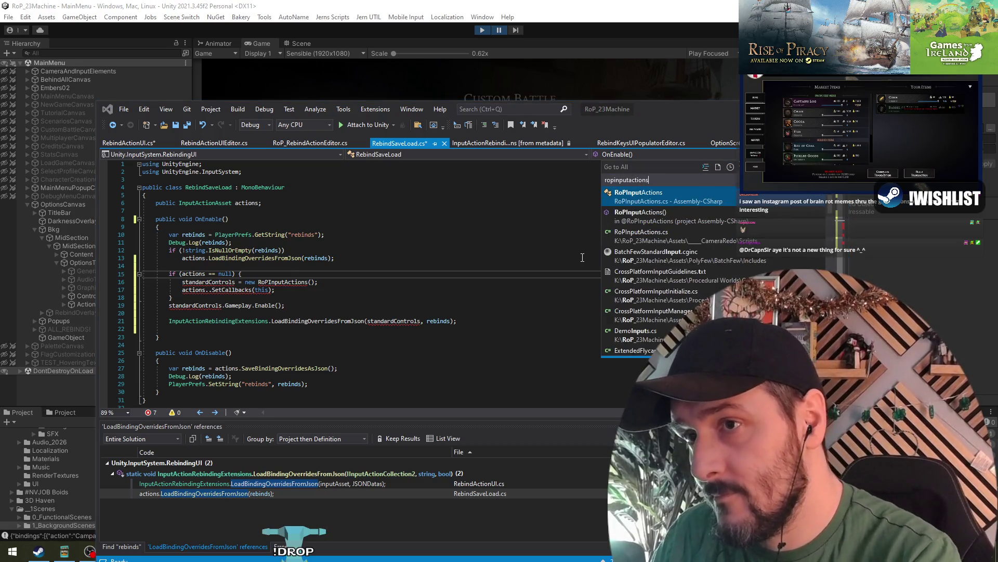
{"action": "key", "text": "Return"}
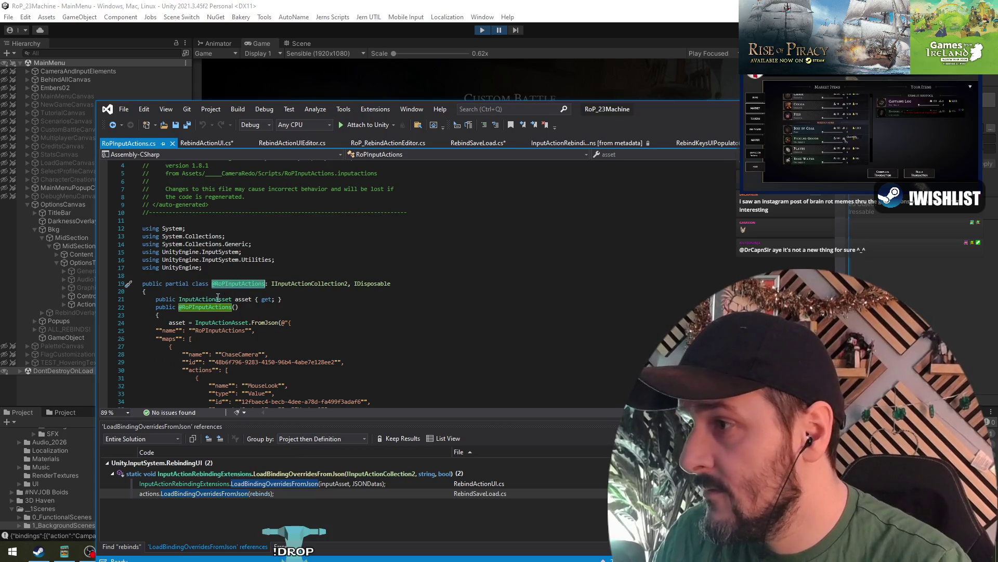
{"action": "key", "text": "ctrl+minus"}
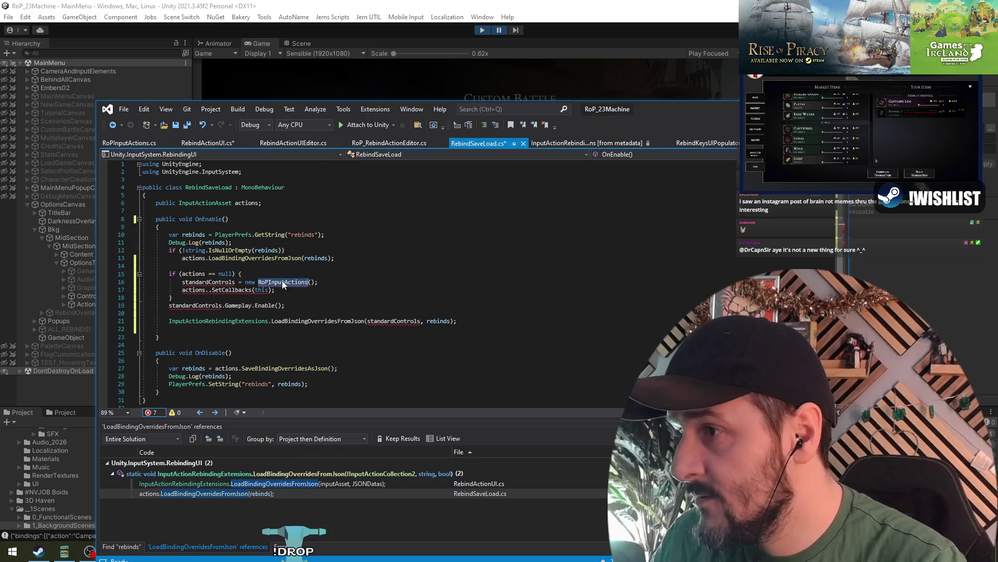
{"action": "type", "text": "@RoPInputActions"}
{"action": "right_click", "coordinate": [284, 280]}
{"action": "left_click", "coordinate": [317, 261]}
{"action": "key", "text": "Escape"}
- Find all references to the RoPInputActions class declaration
{"action": "key", "text": "ctrl+Tab"}
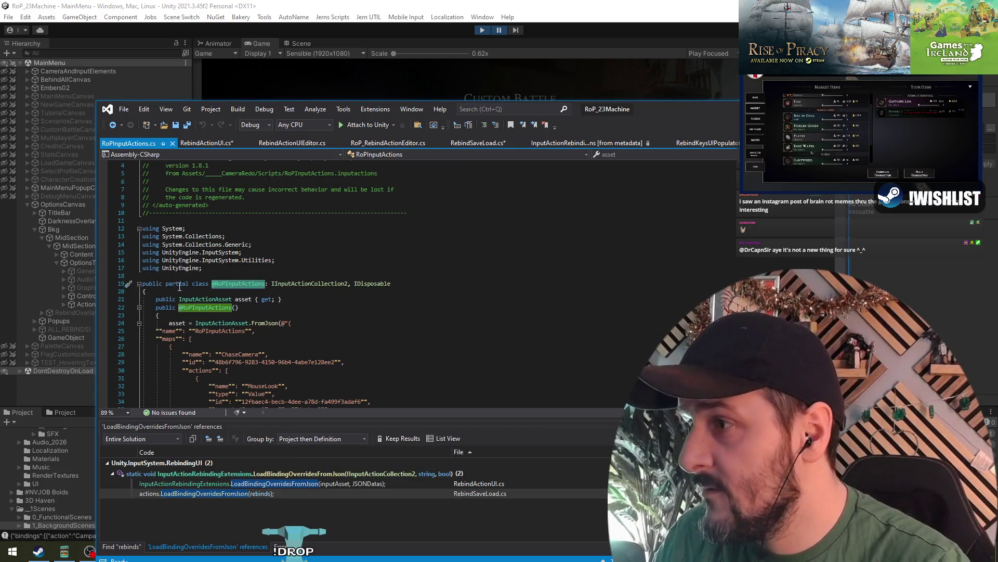
{"action": "scroll", "coordinate": [150, 167], "scroll_direction": "up", "scroll_amount": 1}
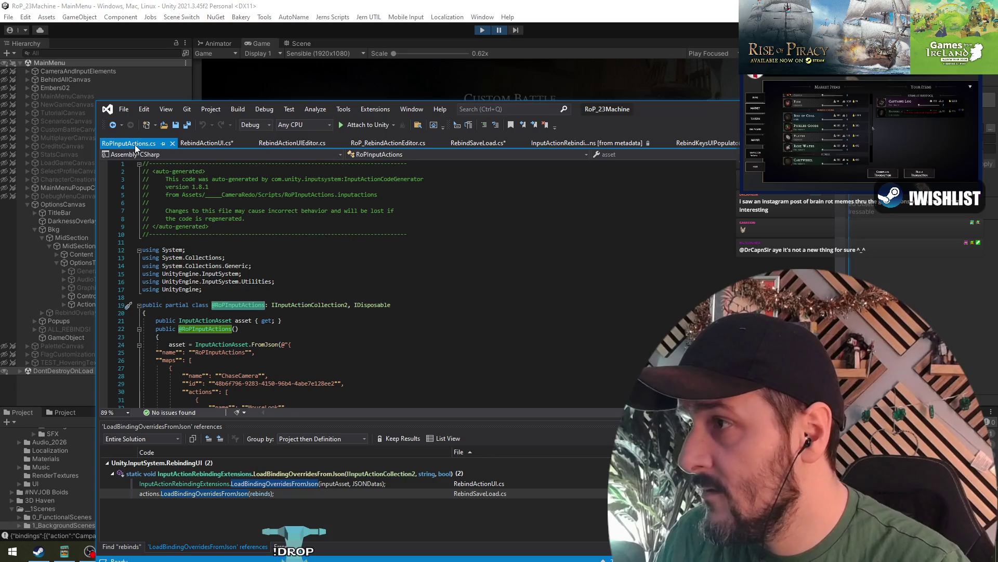
{"action": "left_click", "coordinate": [217, 323]}
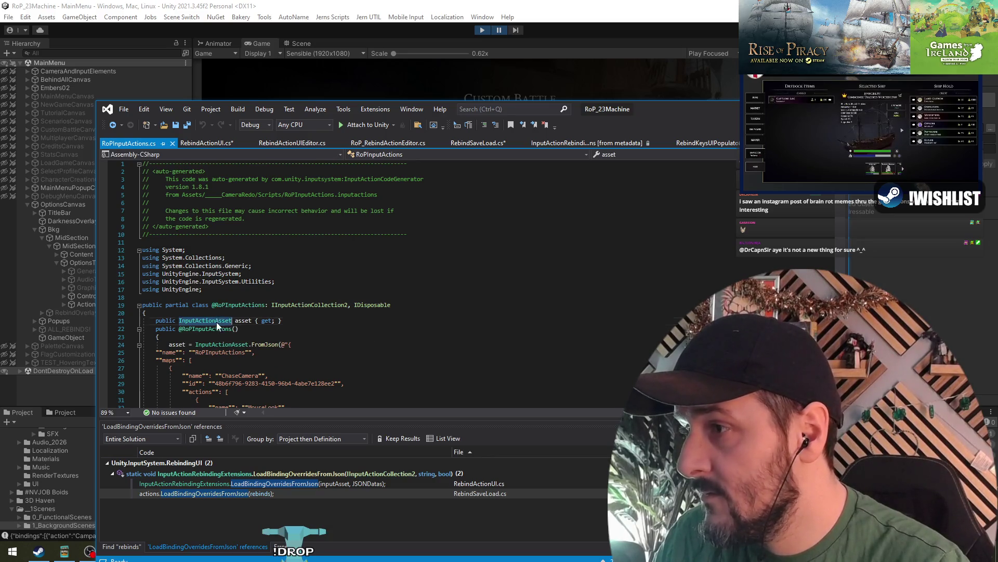
{"action": "right_click", "coordinate": [250, 306]}
{"action": "left_click", "coordinate": [304, 355]}
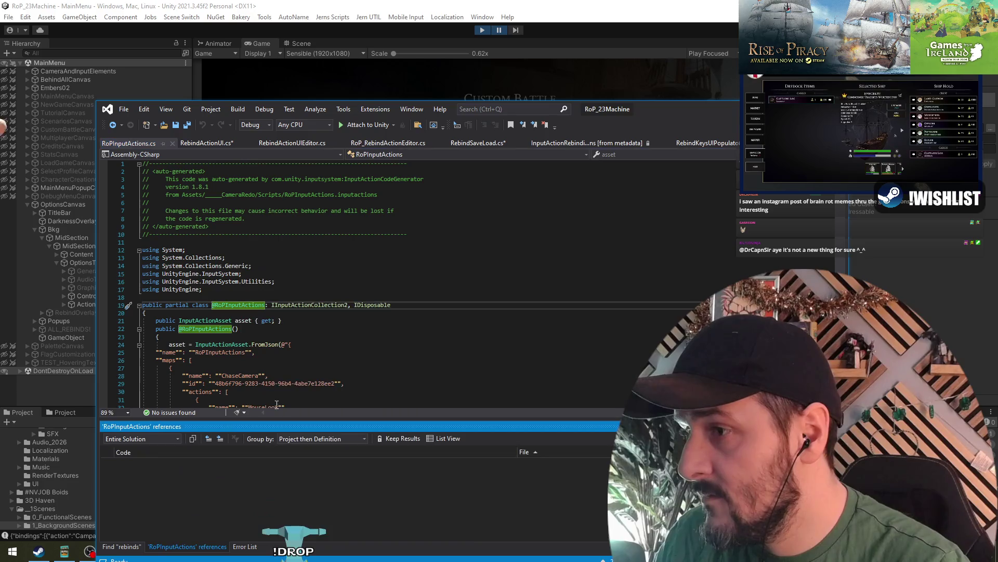
- Enlarge the references list and inspect how CameraController.cs uses RoPInputActions
{"action": "left_click_drag", "start_coordinate": [251, 423], "coordinate": [210, 305]}
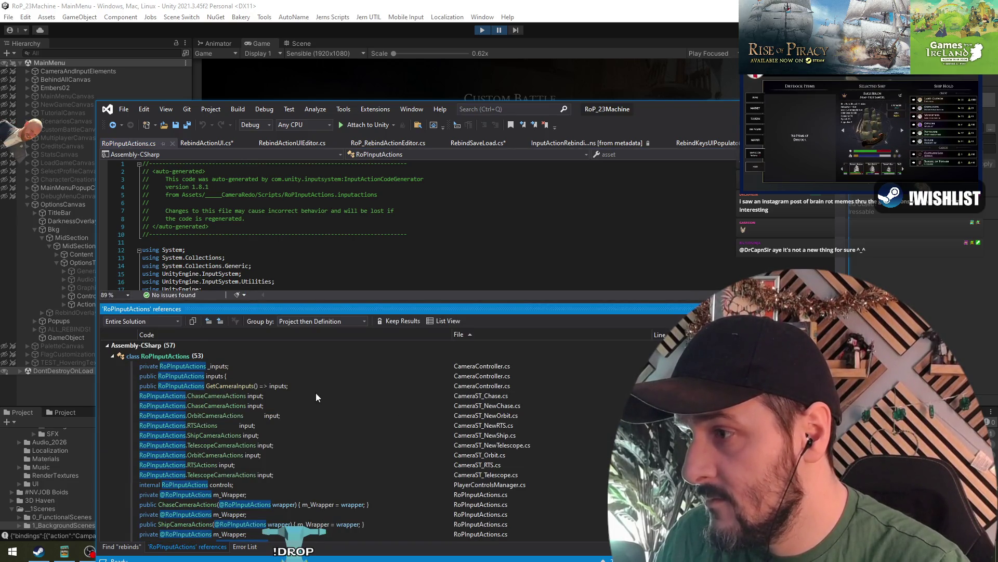
{"action": "double_click", "coordinate": [179, 374]}
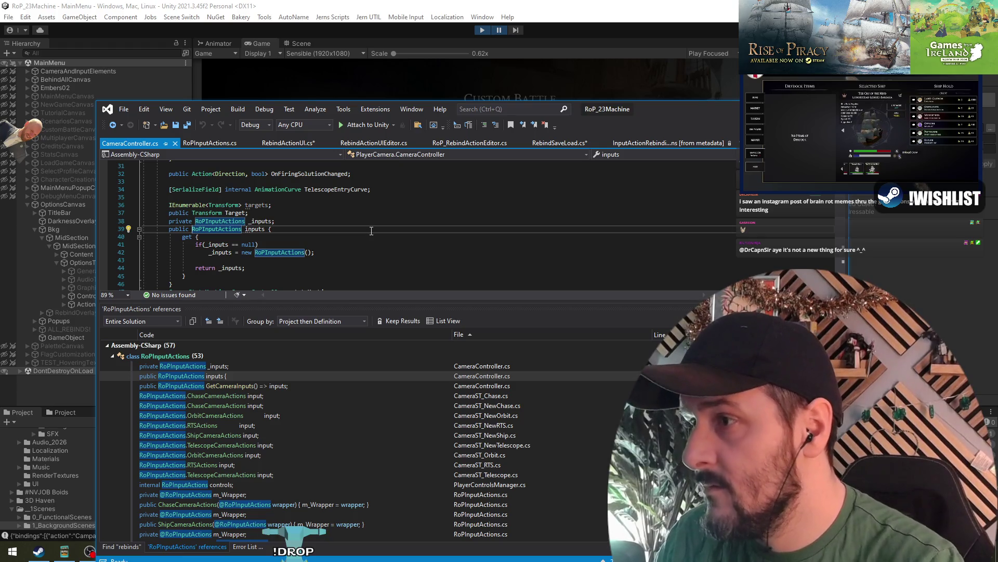
{"action": "key", "text": "ctrl+Home"}
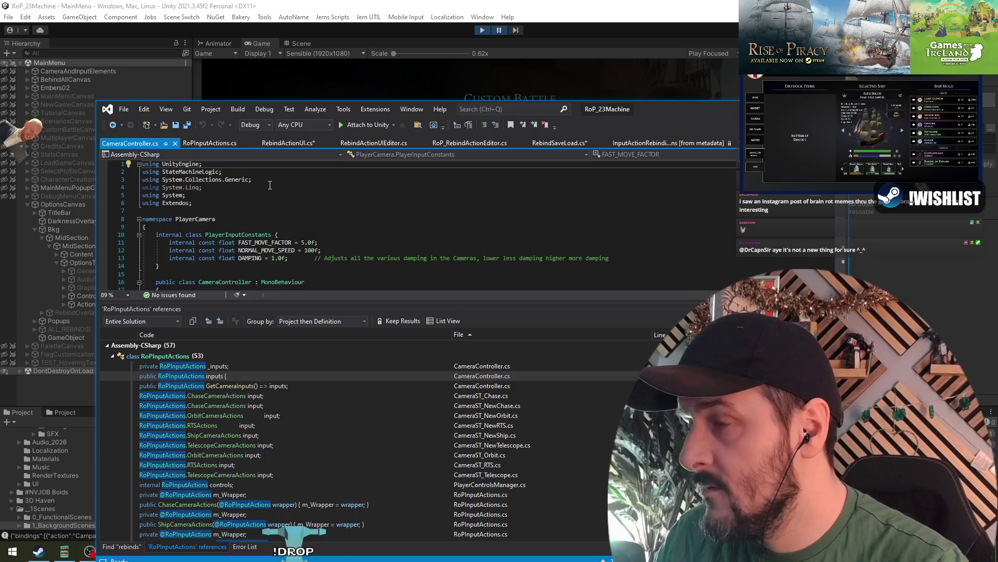
{"action": "key", "text": "ctrl+Tab"}
{"action": "key", "text": "ctrl+Tab"}
{"action": "left_click", "coordinate": [285, 143]}
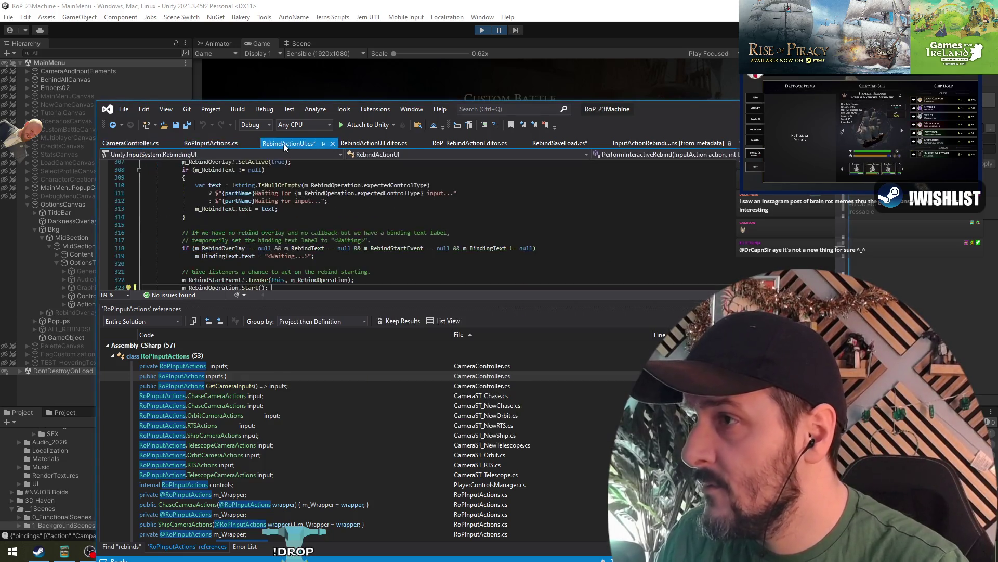
{"action": "key", "text": "ctrl+Tab"}
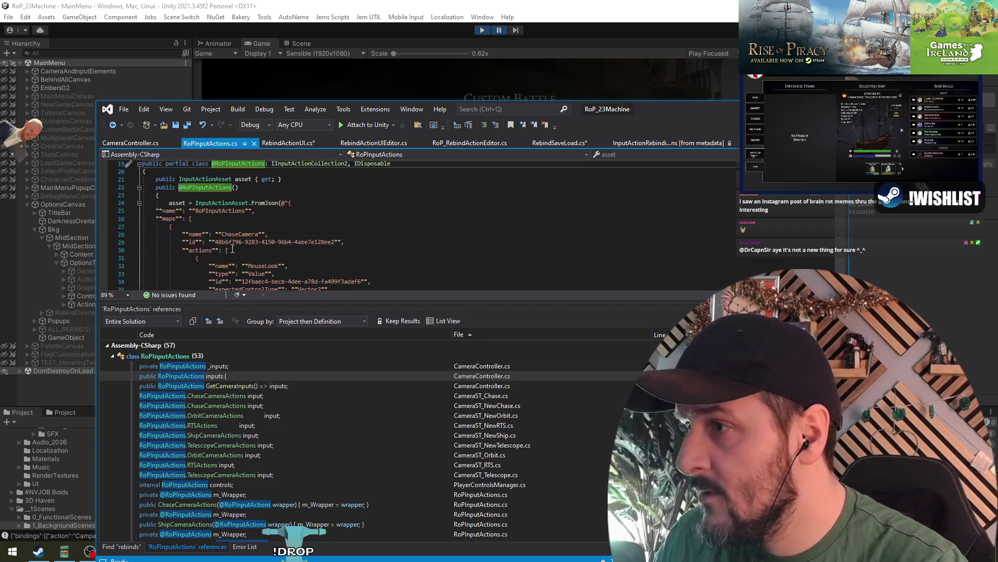
{"action": "scroll", "coordinate": [238, 238], "scroll_direction": "up", "scroll_amount": 6}
{"action": "key", "text": "ctrl+Tab"}
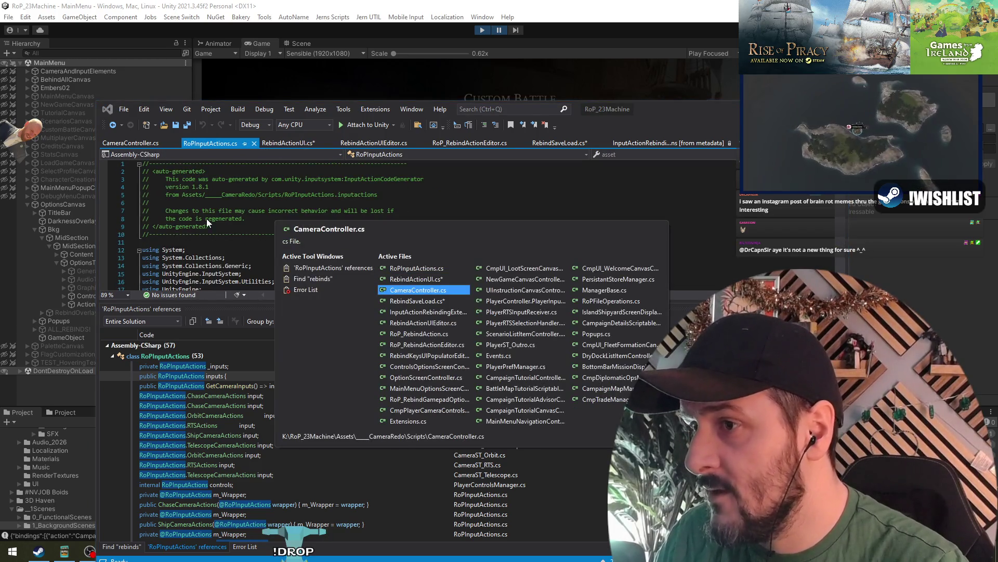
{"action": "scroll", "coordinate": [233, 246], "scroll_direction": "down", "scroll_amount": 1}
- Type RoPInputA on the empty OnEnable line, then undo and redo the using-directive edits
{"action": "left_click", "coordinate": [208, 242]}
{"action": "type", "text": "R"}
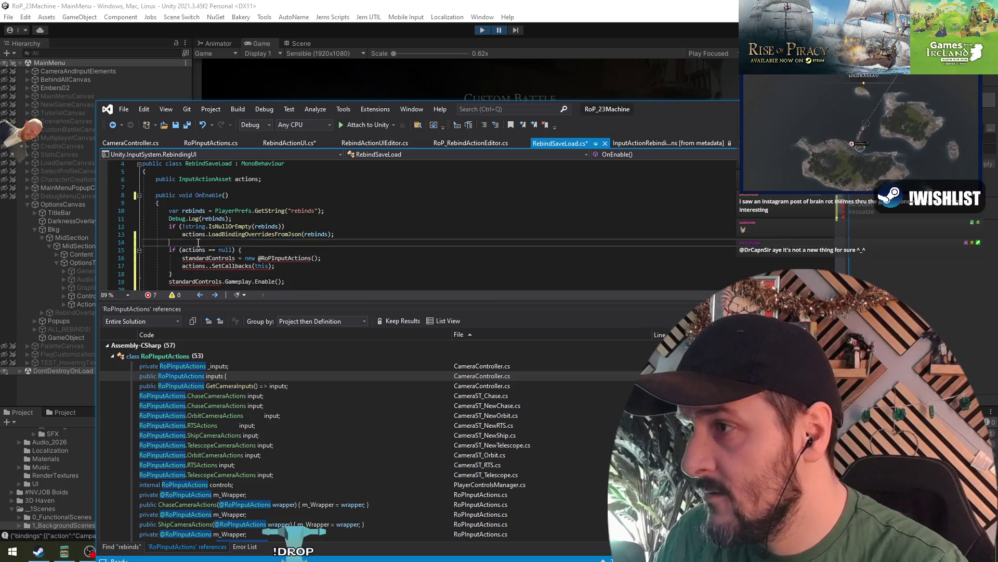
{"action": "type", "text": "oPInputActions"}
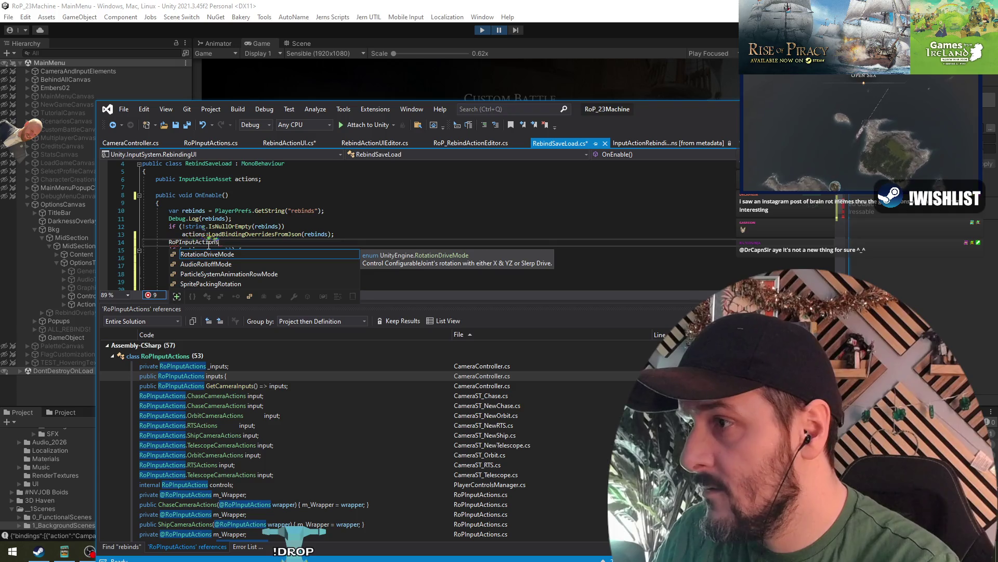
{"action": "key", "text": "ctrl+Tab"}
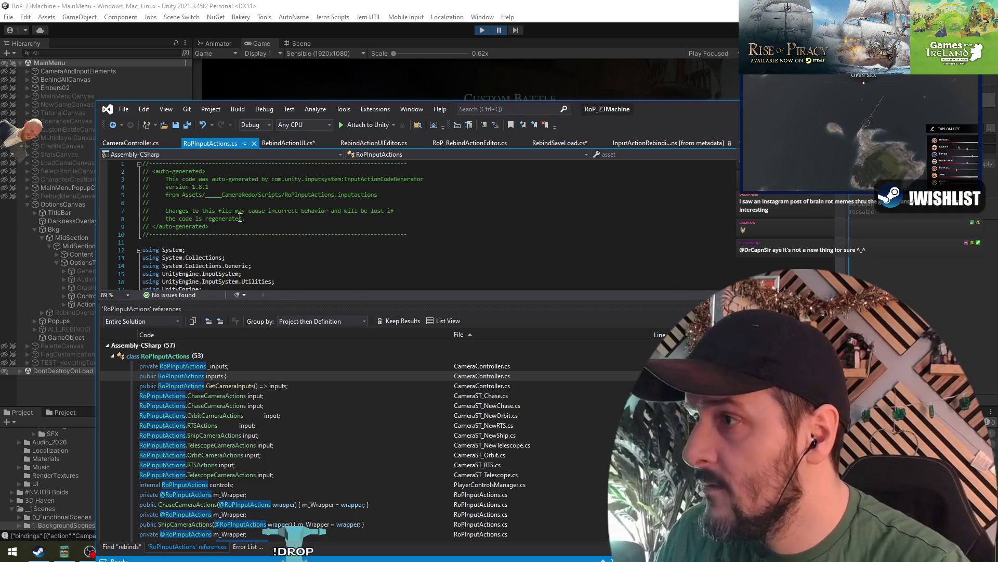
{"action": "key", "text": "ctrl+Tab"}
{"action": "key", "text": "ctrl+Tab"}
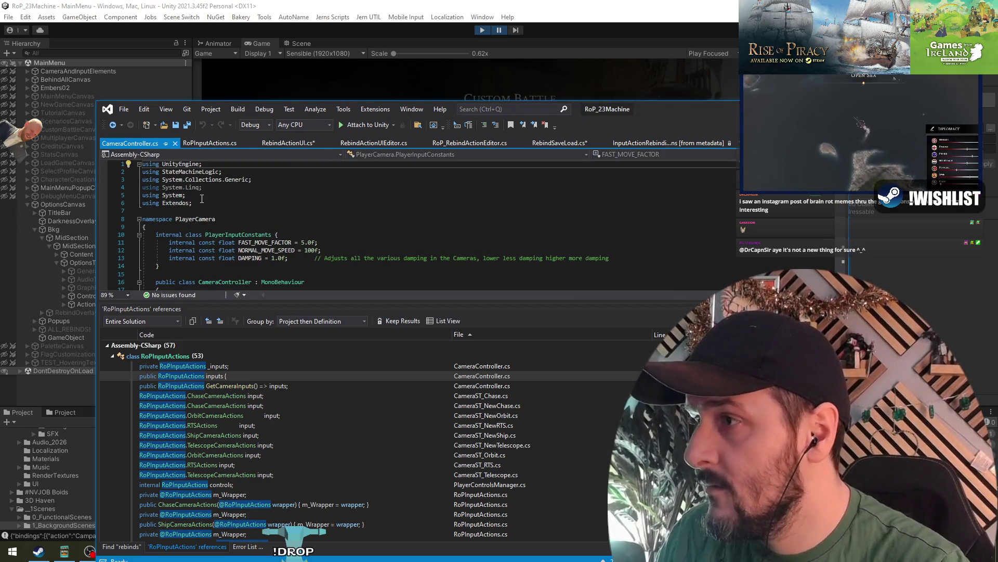
{"action": "key", "text": "ctrl+Tab"}
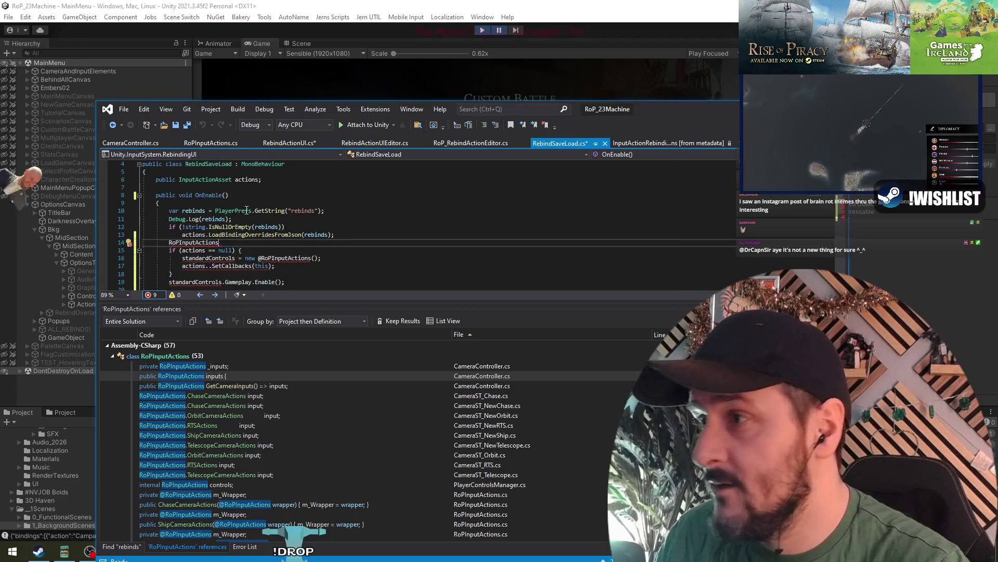
{"action": "key", "text": "ctrl+z"}
{"action": "key", "text": "ctrl+z"}
{"action": "key", "text": "ctrl+z"}
{"action": "key", "text": "ctrl+z"}
{"action": "mouse_move", "coordinate": [190, 261]}
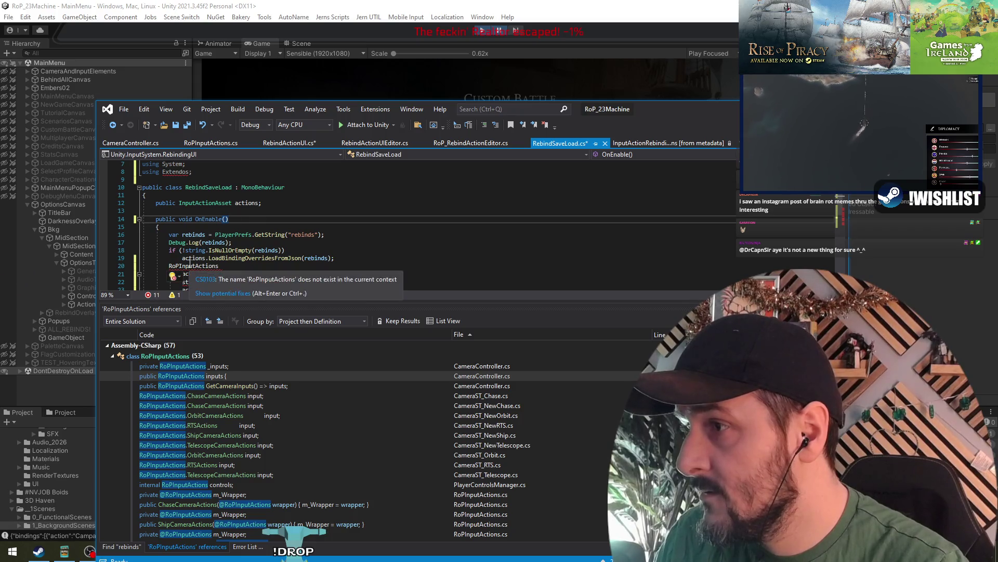
{"action": "key", "text": "ctrl+z"}
{"action": "key", "text": "ctrl+z"}
{"action": "key", "text": "ctrl+z"}
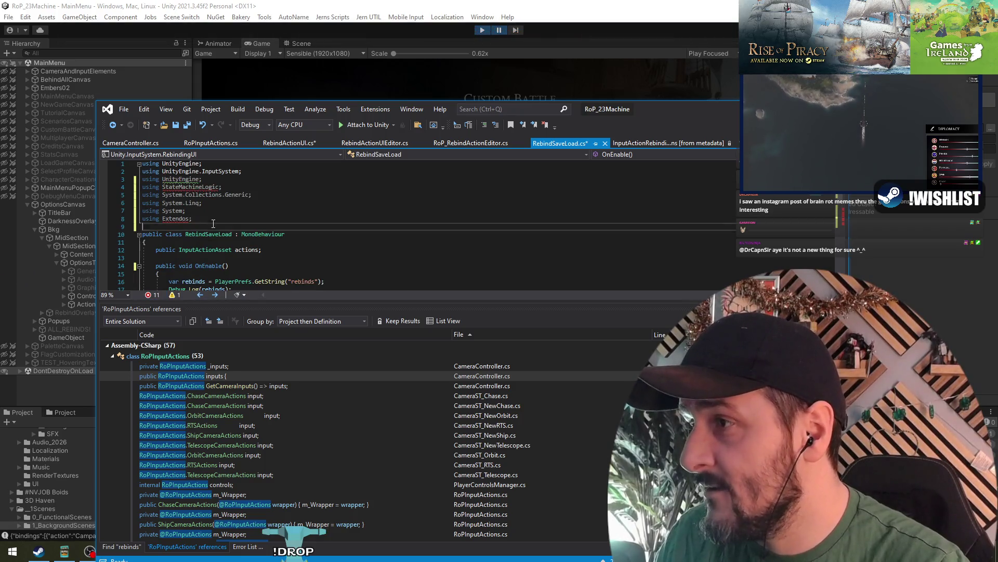
{"action": "key", "text": "ctrl+y"}
{"action": "key", "text": "ctrl+y"}
{"action": "key", "text": "ctrl+y"}
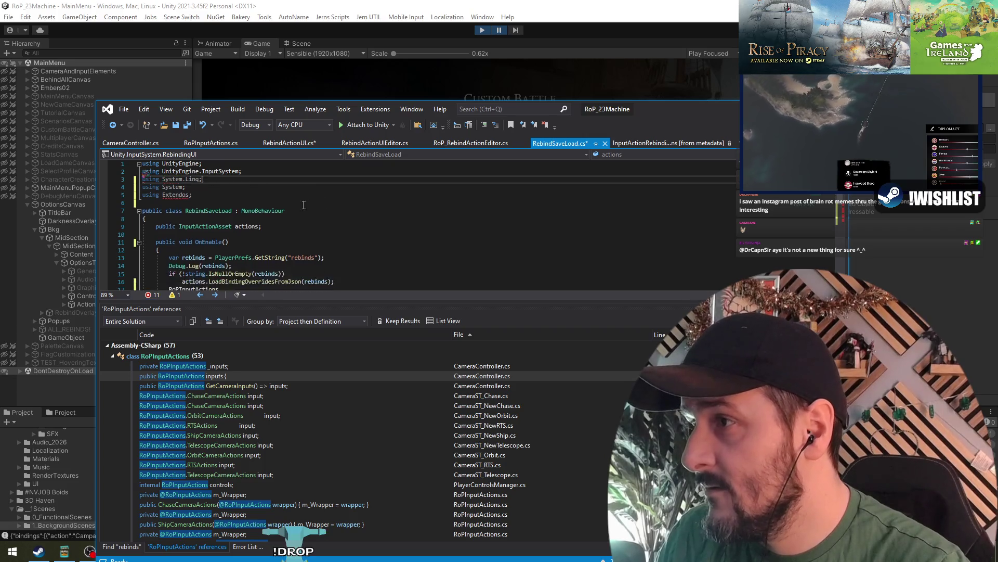
- Move RoPInputActions down to line 15 with a blank line above it
{"action": "left_click", "coordinate": [199, 187]}
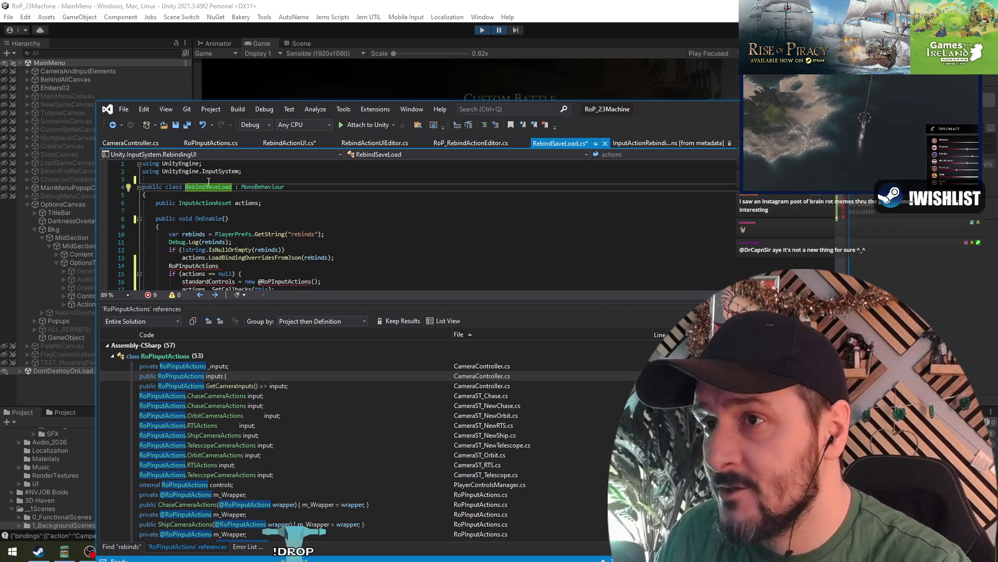
{"action": "left_click_drag", "start_coordinate": [664, 108], "coordinate": [657, 50]}
{"action": "left_click", "coordinate": [286, 207]}
{"action": "key", "text": "Home"}
{"action": "key", "text": "Return"}
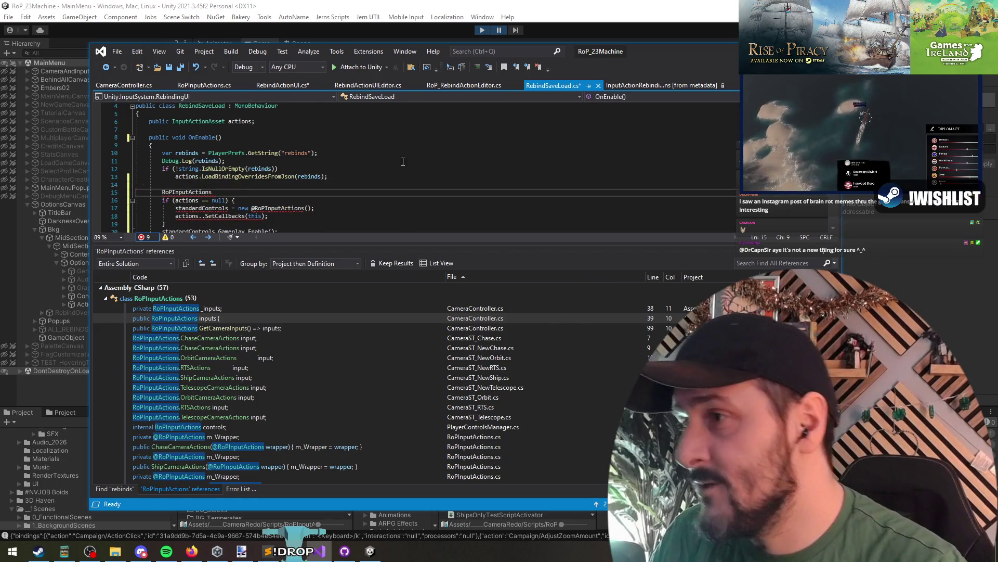
- Comment out the old RoPInputActions setup lines 15–22 in RebindSaveLoad's OnEnable
{"action": "scroll", "coordinate": [317, 206], "scroll_direction": "down", "scroll_amount": 3}
{"action": "key", "text": "shift+Down"}
{"action": "key", "text": "shift+Down"}
{"action": "key", "text": "shift+Down"}
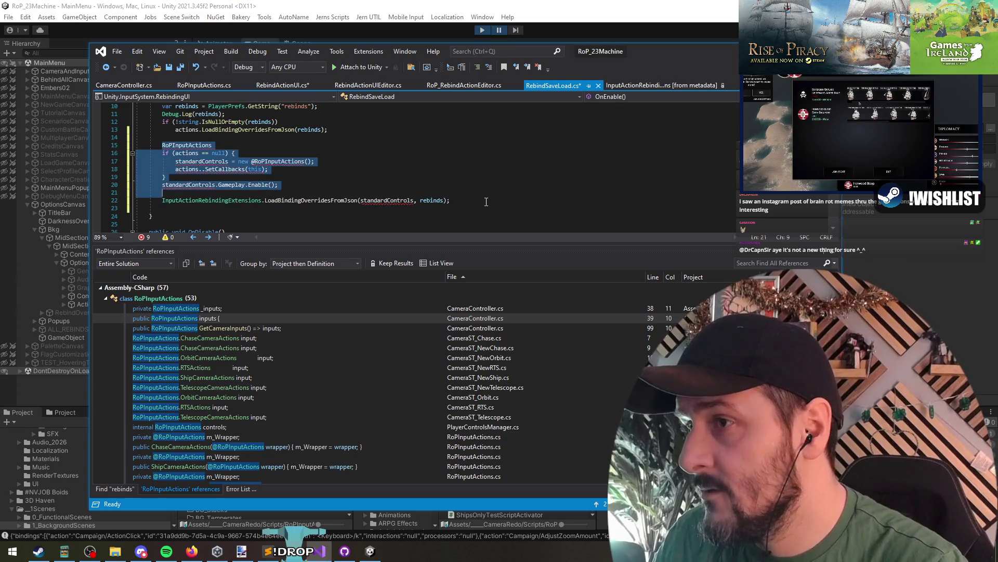
{"action": "key", "text": "shift+End"}
{"action": "scroll", "coordinate": [410, 180], "scroll_direction": "up", "scroll_amount": 1}
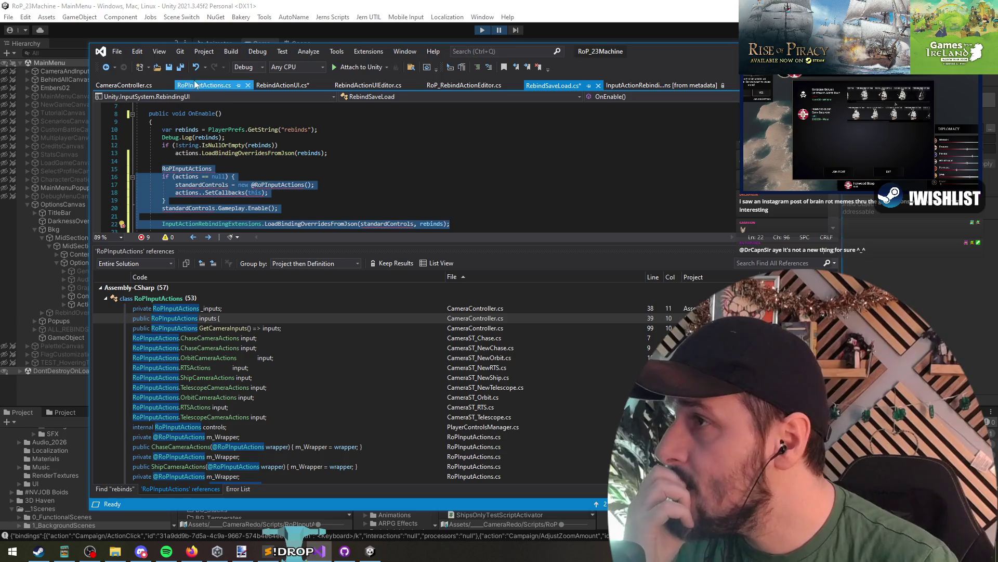
{"action": "left_click", "coordinate": [477, 67]}
{"action": "left_click", "coordinate": [196, 152]}
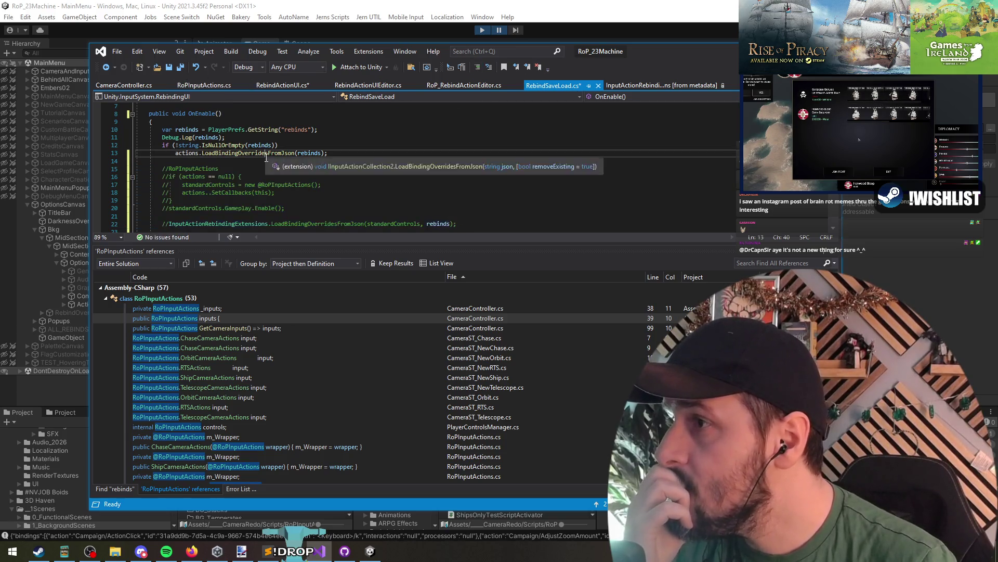
{"action": "left_click", "coordinate": [196, 162]}
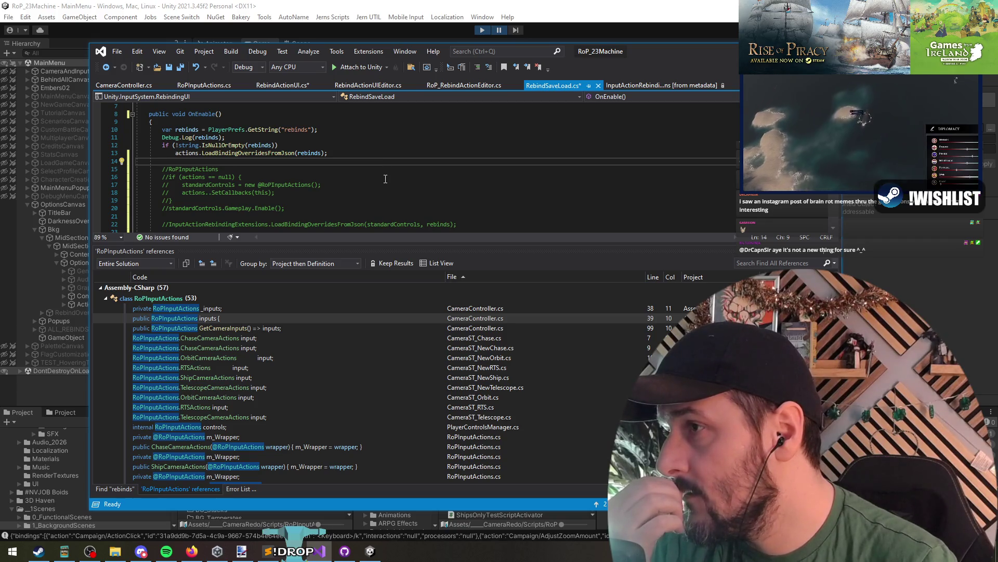
- Make the Visual Studio window taller and move it aside to bring Unity forward
{"action": "left_click_drag", "start_coordinate": [633, 44], "coordinate": [634, 19]}
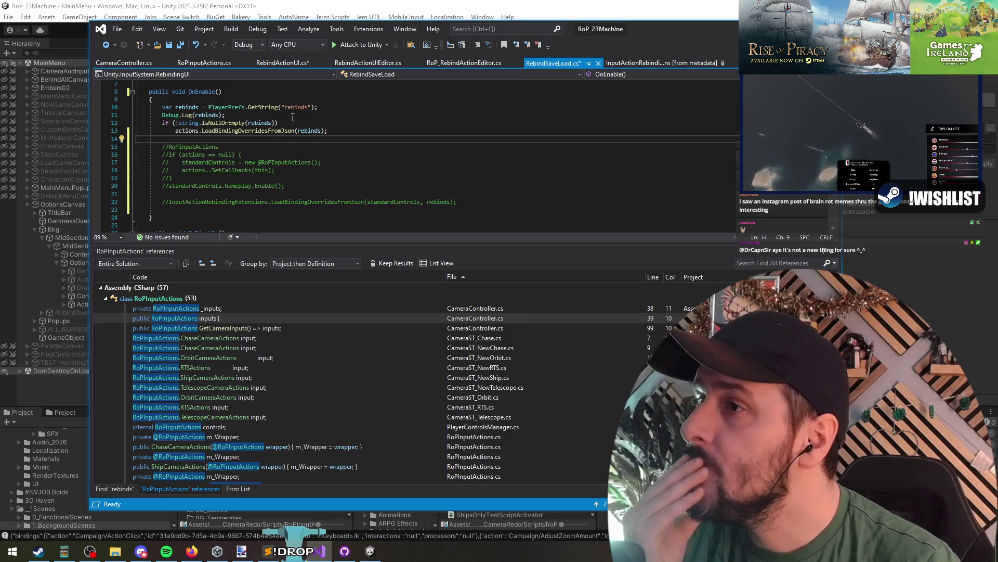
{"action": "left_click_drag", "start_coordinate": [635, 32], "coordinate": [704, 67]}
{"action": "left_click", "coordinate": [107, 296]}
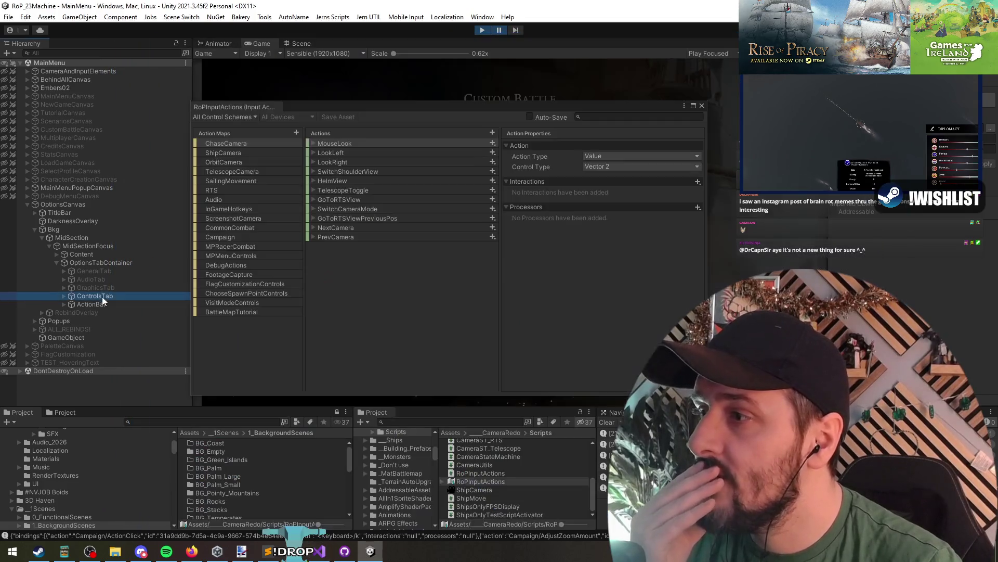
- Select the Text (TMP) child of CategoryTabButton-General under ControlsTab > Options > CategorySelection
{"action": "left_click", "coordinate": [73, 304]}
{"action": "left_click", "coordinate": [63, 304]}
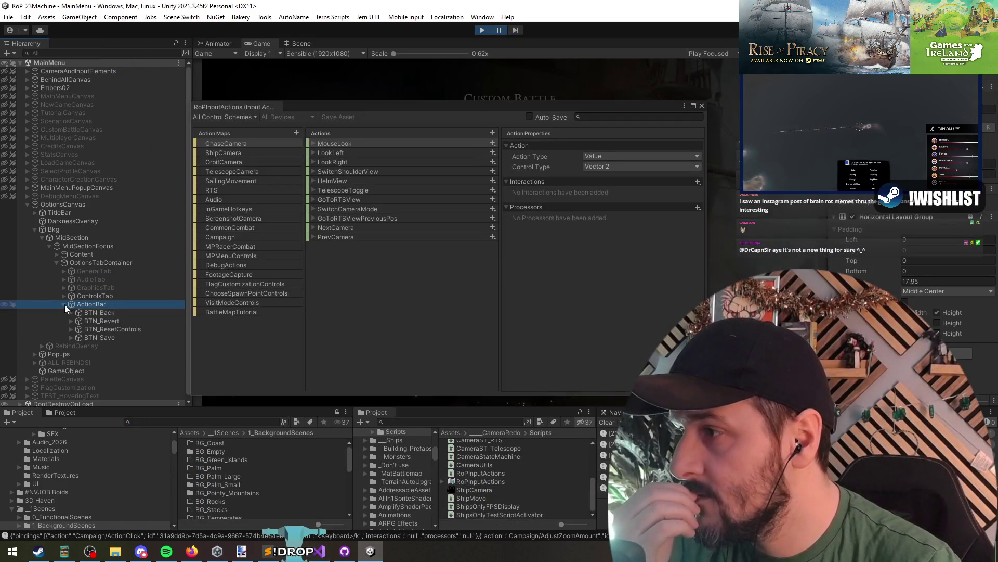
{"action": "left_click", "coordinate": [63, 304]}
{"action": "left_click", "coordinate": [64, 296]}
{"action": "left_click", "coordinate": [71, 320]}
{"action": "left_click", "coordinate": [71, 313]}
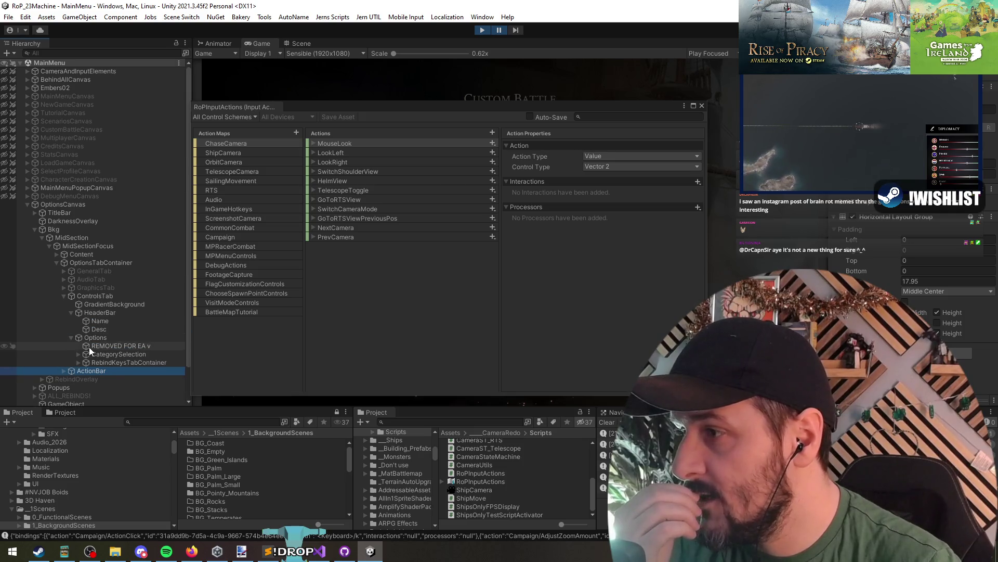
{"action": "left_click", "coordinate": [82, 355]}
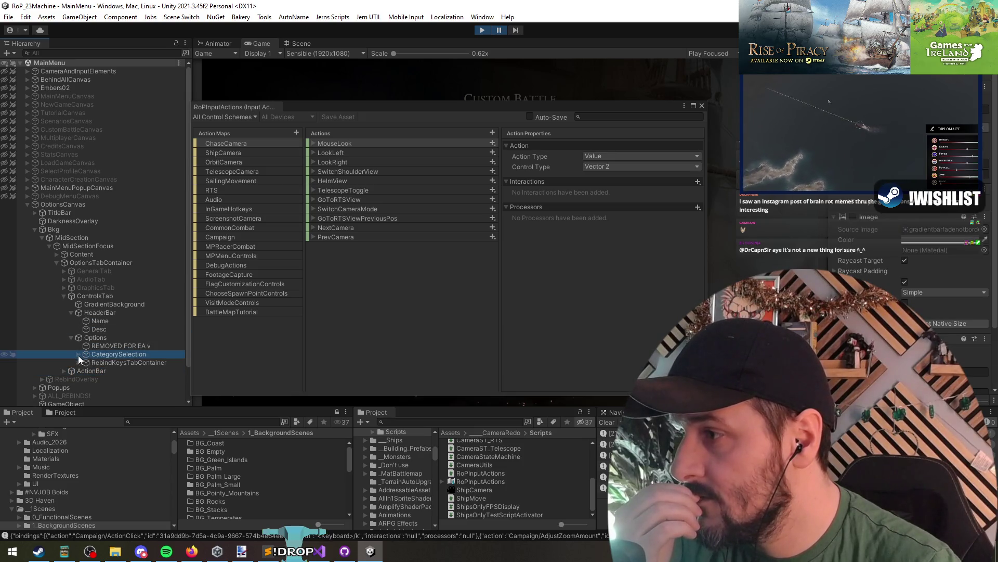
{"action": "left_click", "coordinate": [78, 355]}
{"action": "left_click", "coordinate": [121, 362]}
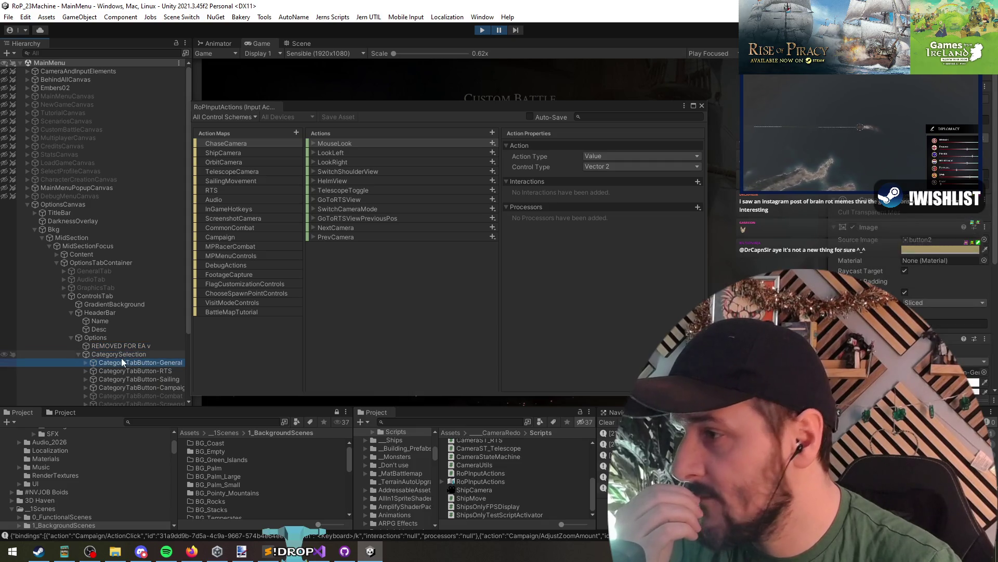
{"action": "key", "text": "Right"}
{"action": "scroll", "coordinate": [157, 319], "scroll_direction": "down", "scroll_amount": 2}
{"action": "left_click", "coordinate": [157, 339]}
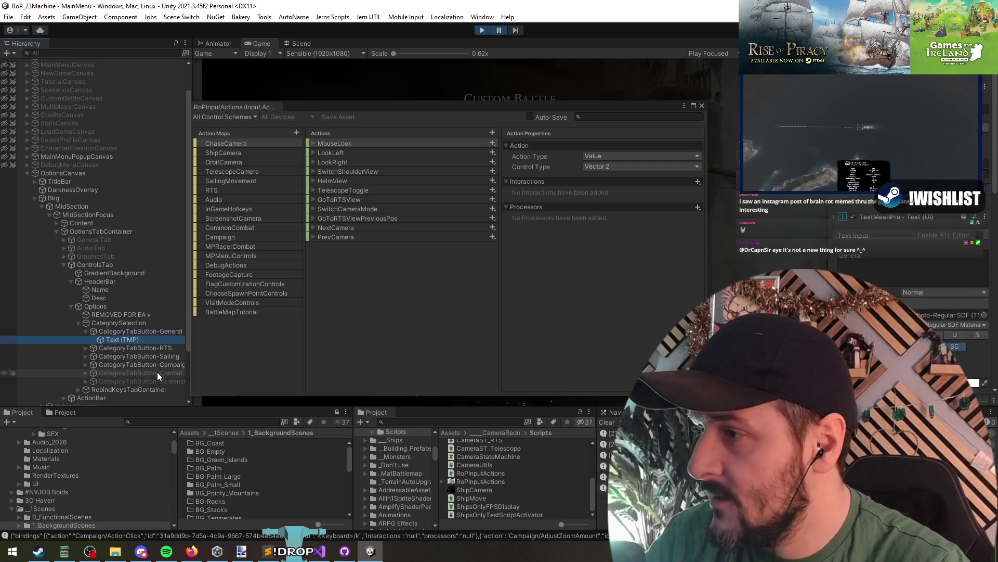
- Dock the RoPInputActions editor among the main tabs and show the Scene view
{"action": "left_click", "coordinate": [293, 41]}
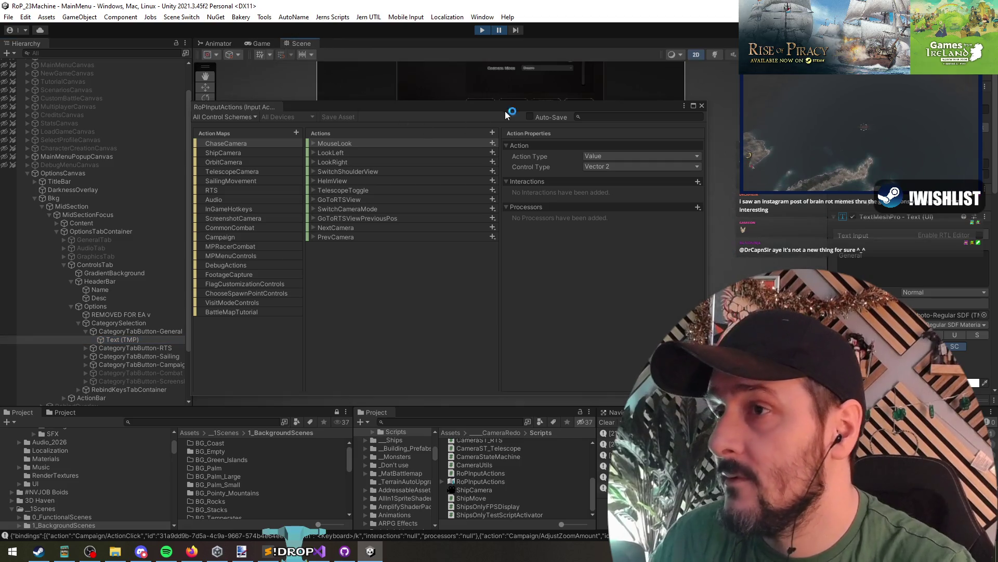
{"action": "left_click_drag", "start_coordinate": [234, 107], "coordinate": [330, 45]}
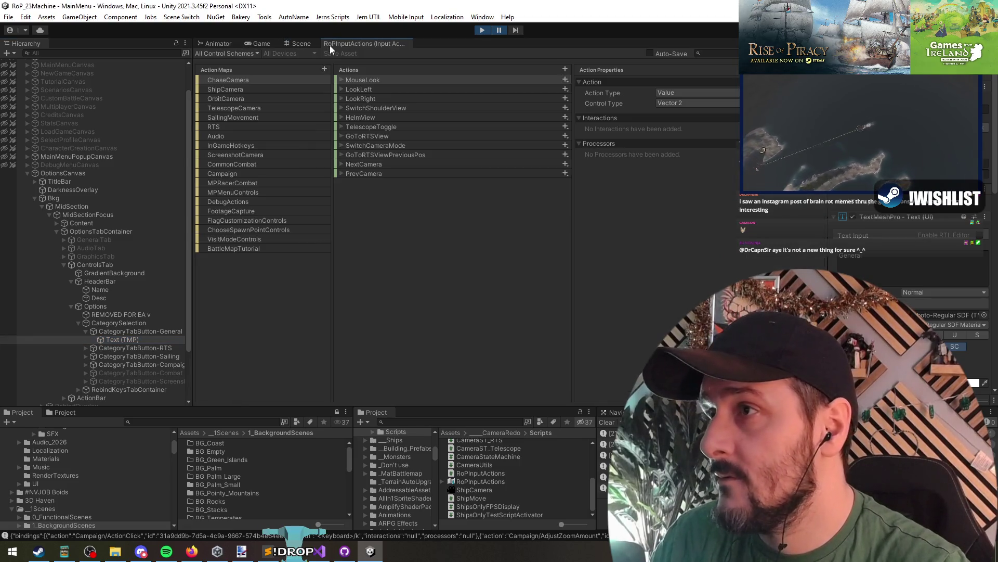
{"action": "left_click", "coordinate": [299, 43]}
- Frame the General label, then zoom out and pan to centre the whole Controls panel
{"action": "key", "text": "f"}
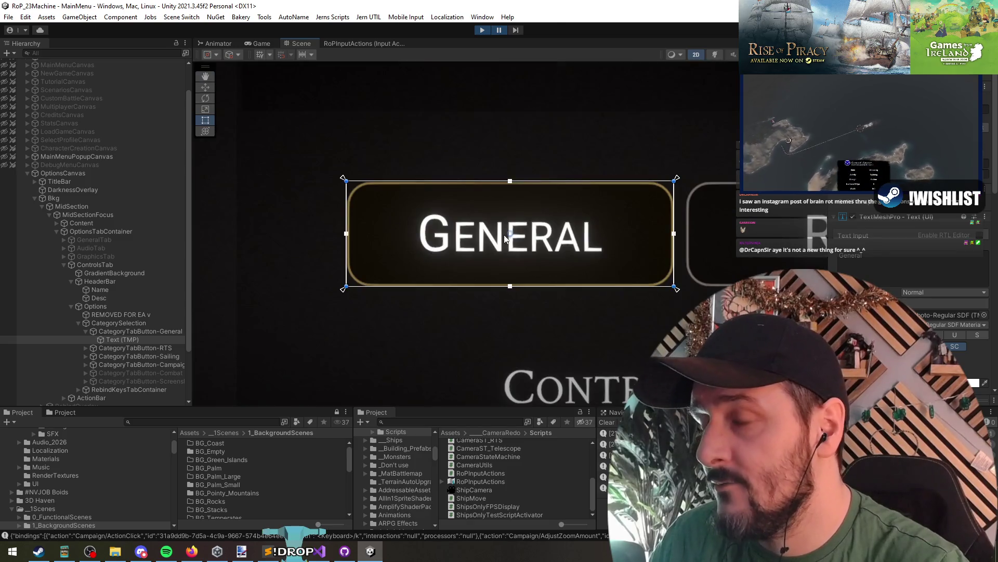
{"action": "scroll", "coordinate": [504, 239], "scroll_direction": "down", "scroll_amount": 4}
{"action": "scroll", "coordinate": [520, 220], "scroll_direction": "down", "scroll_amount": 5}
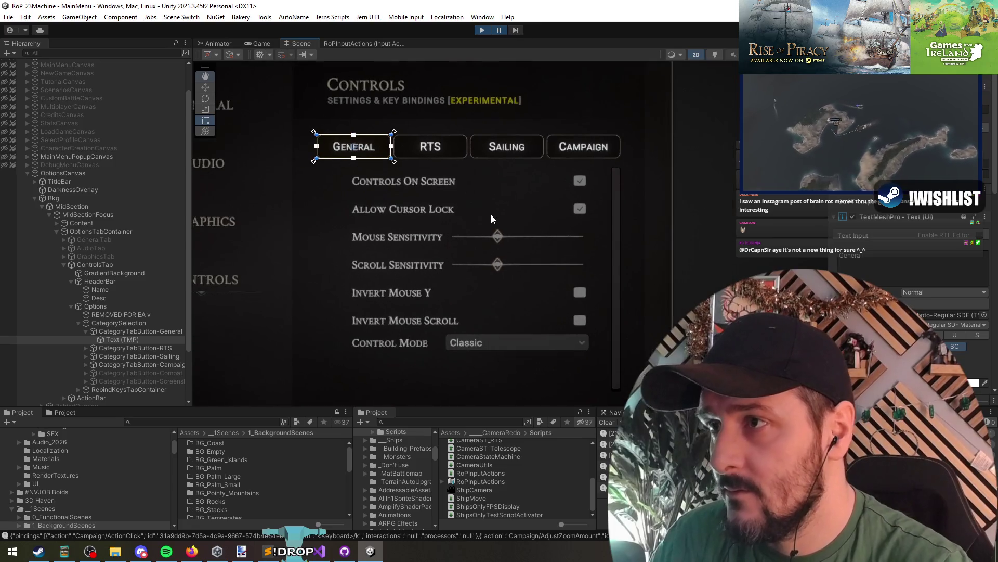
{"action": "scroll", "coordinate": [519, 245], "scroll_direction": "down", "scroll_amount": 2}
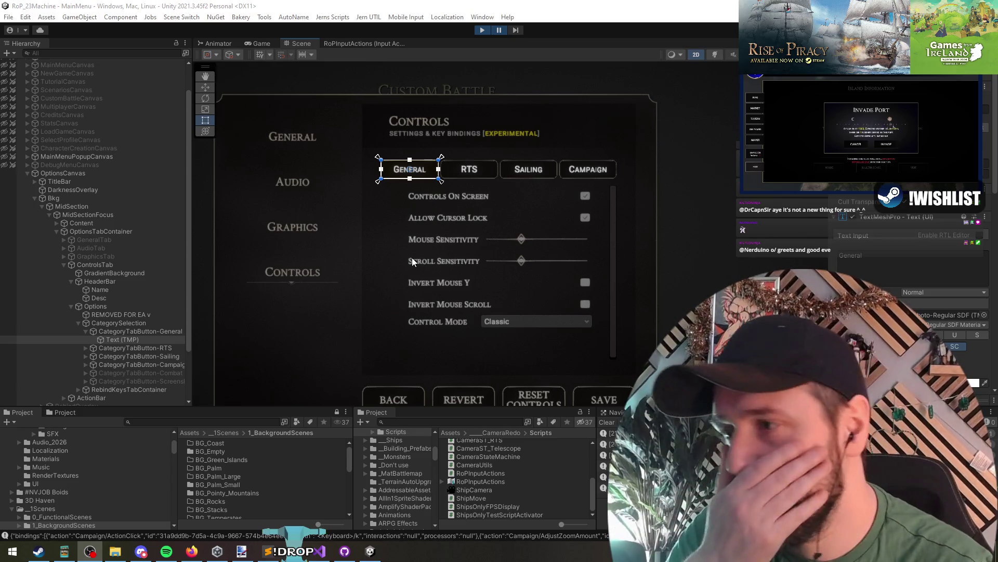
{"action": "left_click", "coordinate": [417, 239]}
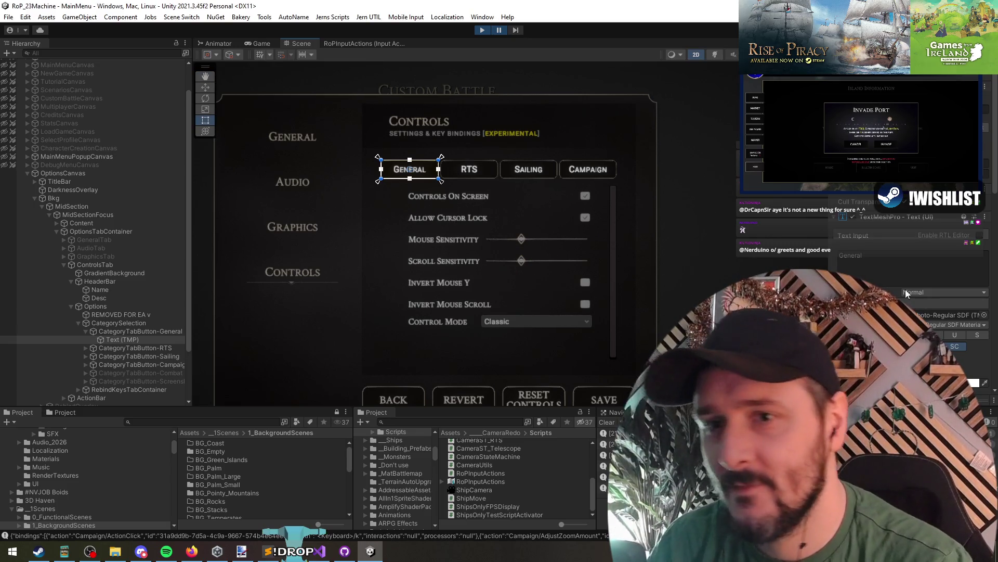
{"action": "scroll", "coordinate": [906, 294], "scroll_direction": "down", "scroll_amount": 10}
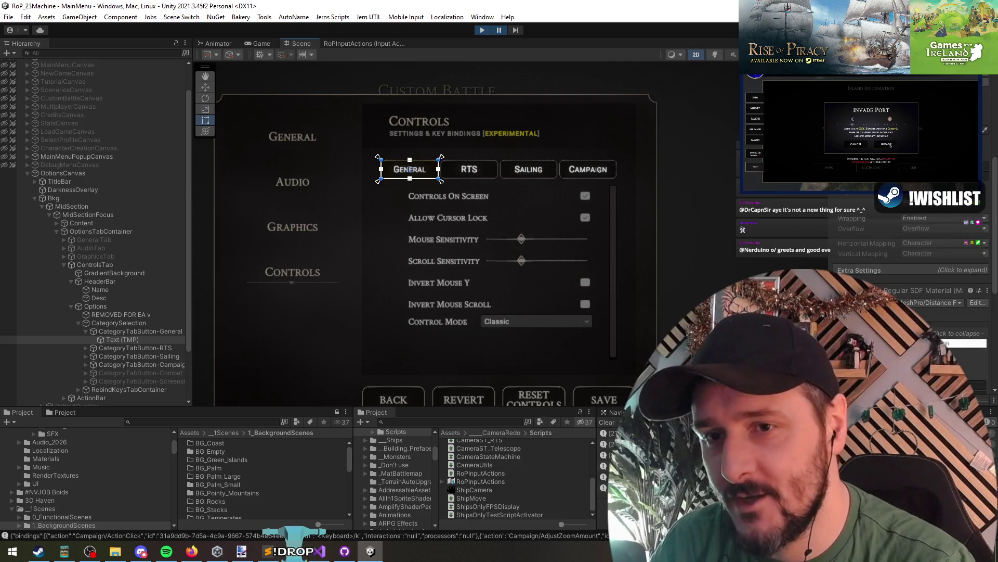
{"action": "scroll", "coordinate": [877, 247], "scroll_direction": "up", "scroll_amount": 10}
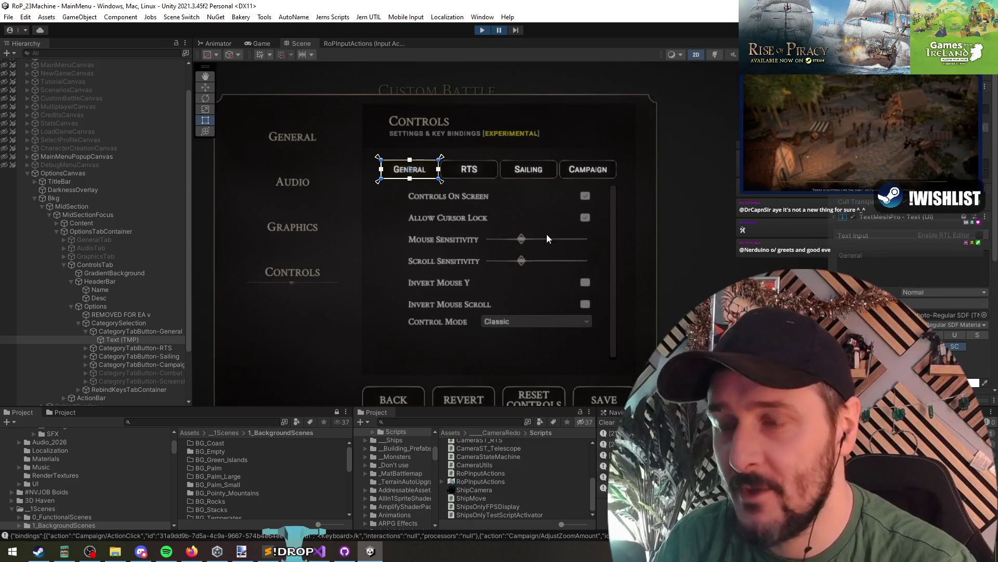
{"action": "mouse_move", "coordinate": [547, 238]}
{"action": "left_mouse_down"}
{"action": "mouse_move", "coordinate": [539, 198]}
{"action": "mouse_move", "coordinate": [526, 213]}
{"action": "mouse_move", "coordinate": [513, 205]}
{"action": "left_mouse_up"}
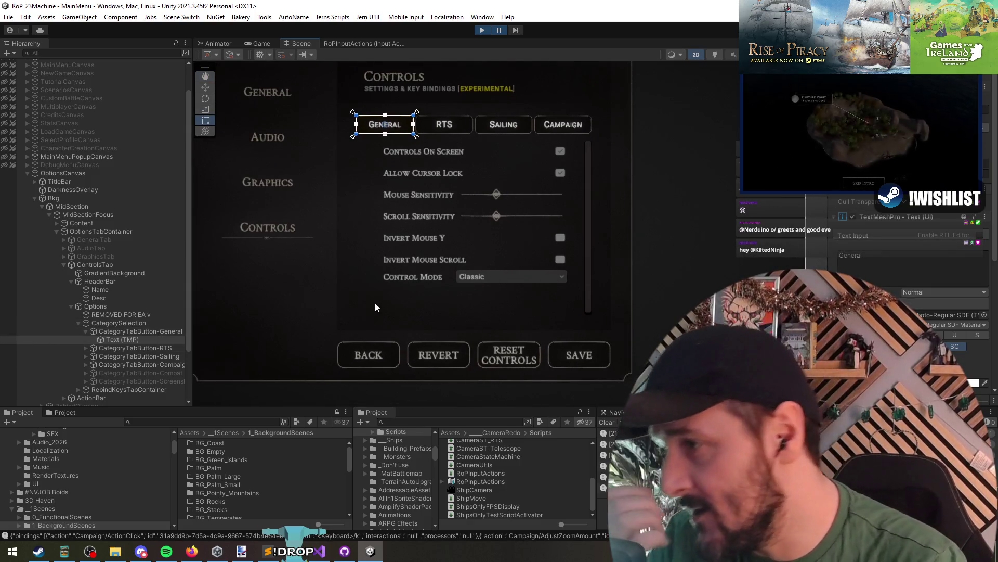
- Check the RebindSaveLoad script in Visual Studio before returning to Unity
{"action": "left_click", "coordinate": [323, 551]}
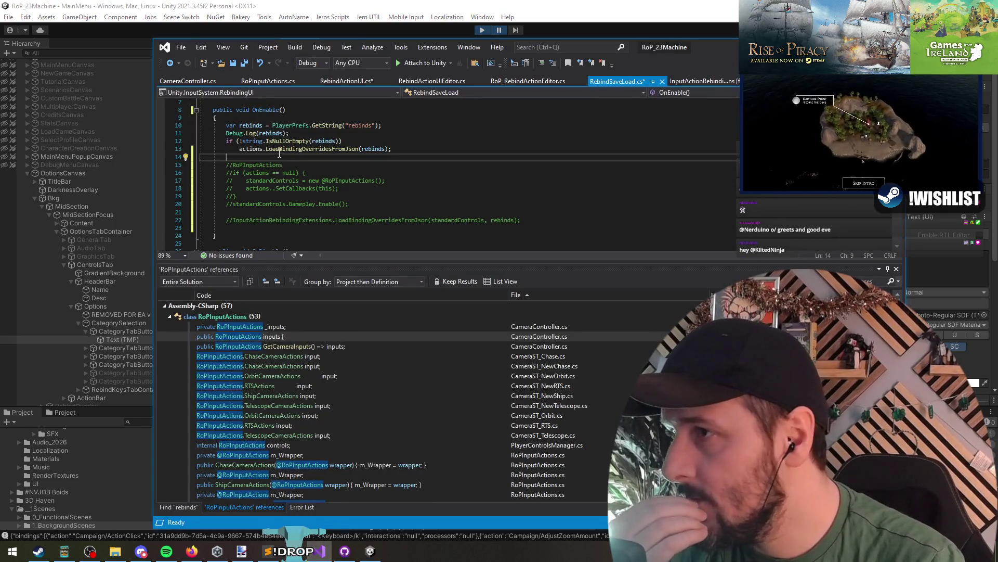
{"action": "mouse_move", "coordinate": [242, 151]}
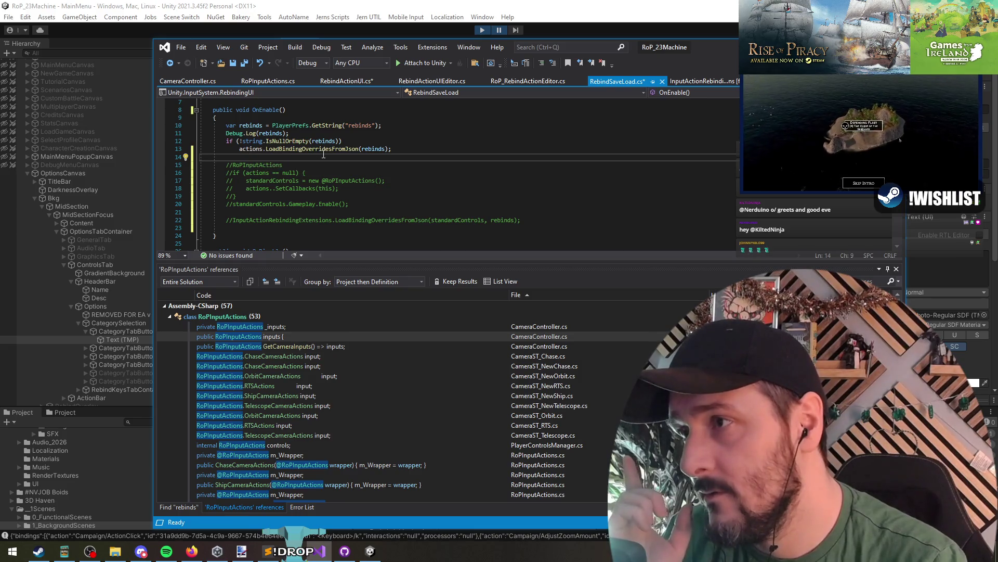
{"action": "left_click", "coordinate": [118, 335]}
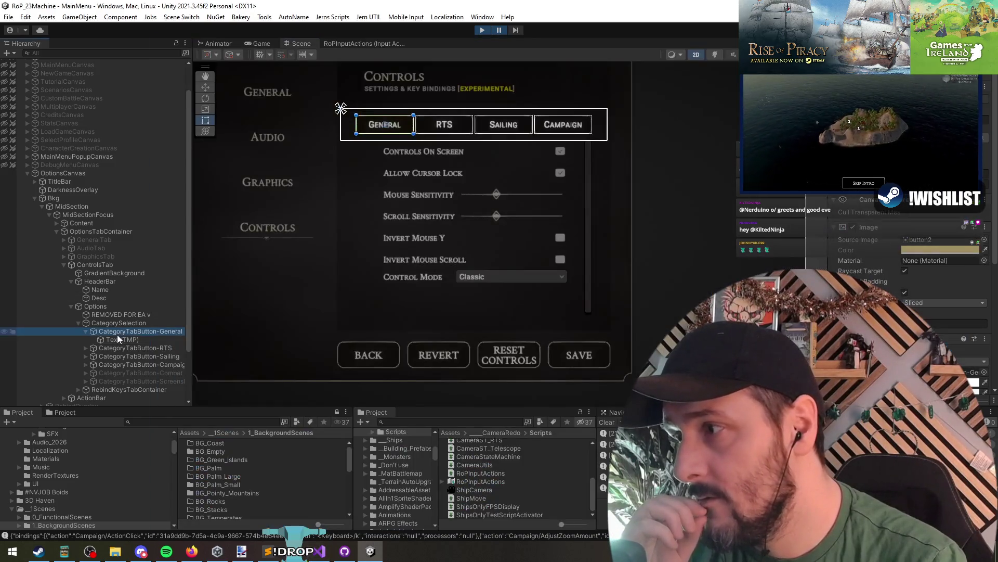
- Select CategoryTabButton-RTS and its Text (TMP) child in the Hierarchy
{"action": "left_click", "coordinate": [120, 348]}
{"action": "key", "text": "Right"}
{"action": "key", "text": "Down"}
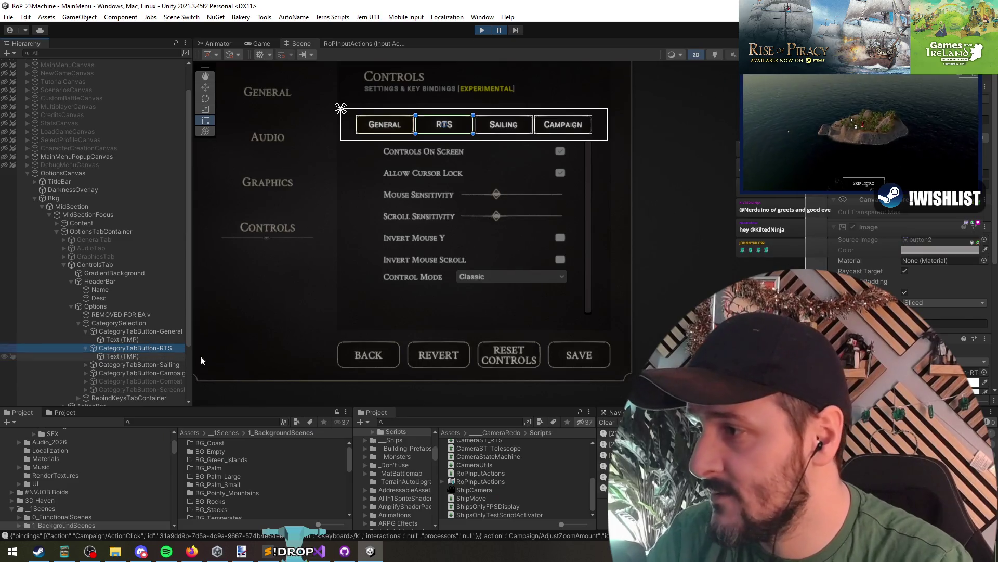
{"action": "key", "text": "Up"}
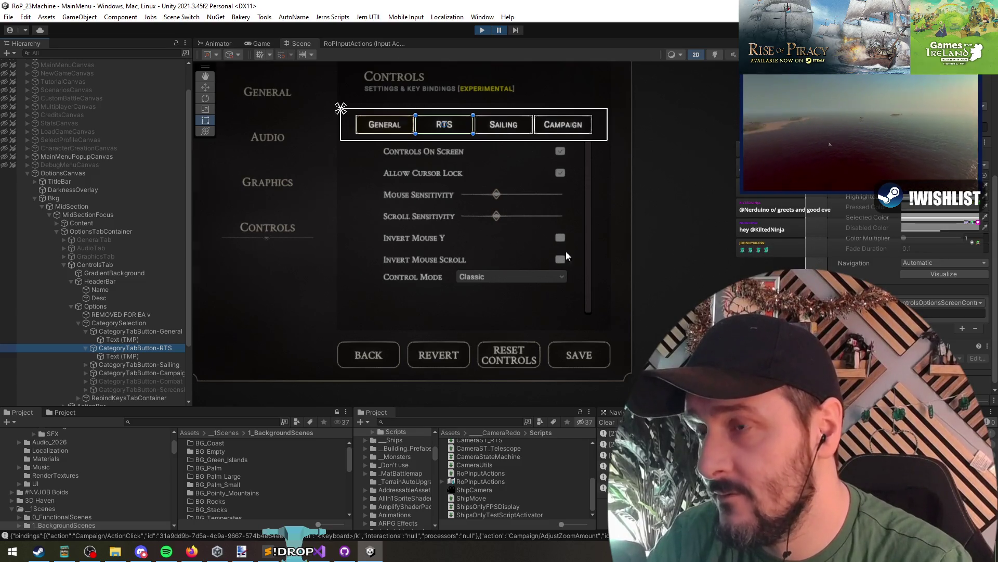
{"action": "scroll", "coordinate": [421, 167], "scroll_direction": "down", "scroll_amount": 2}
{"action": "scroll", "coordinate": [420, 166], "scroll_direction": "down", "scroll_amount": 2}
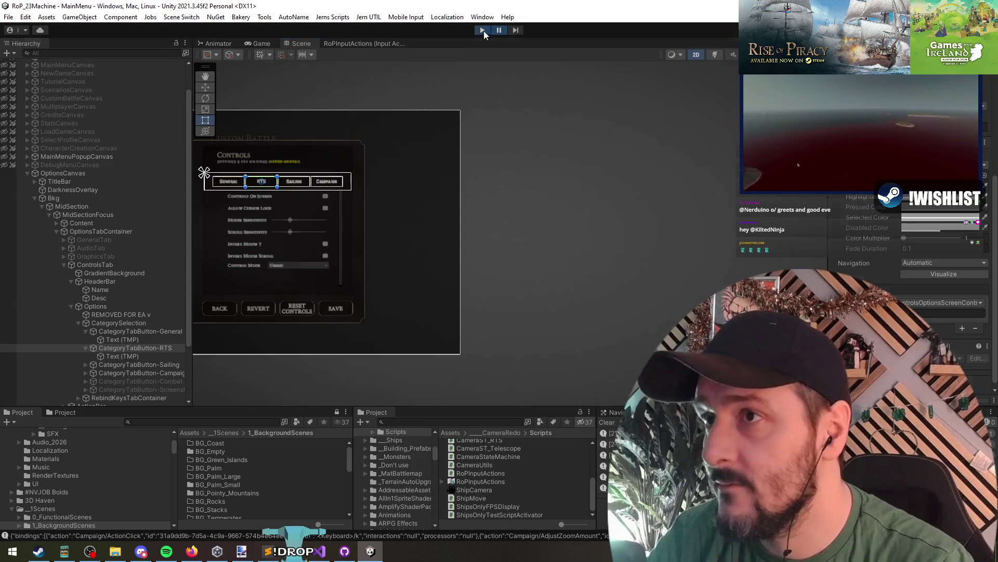
- Exit Play mode, load the MainMenu scene, and frame OptionsCanvas in the Scene view
{"action": "key", "text": "ctrl+p"}
{"action": "right_click", "coordinate": [63, 72]}
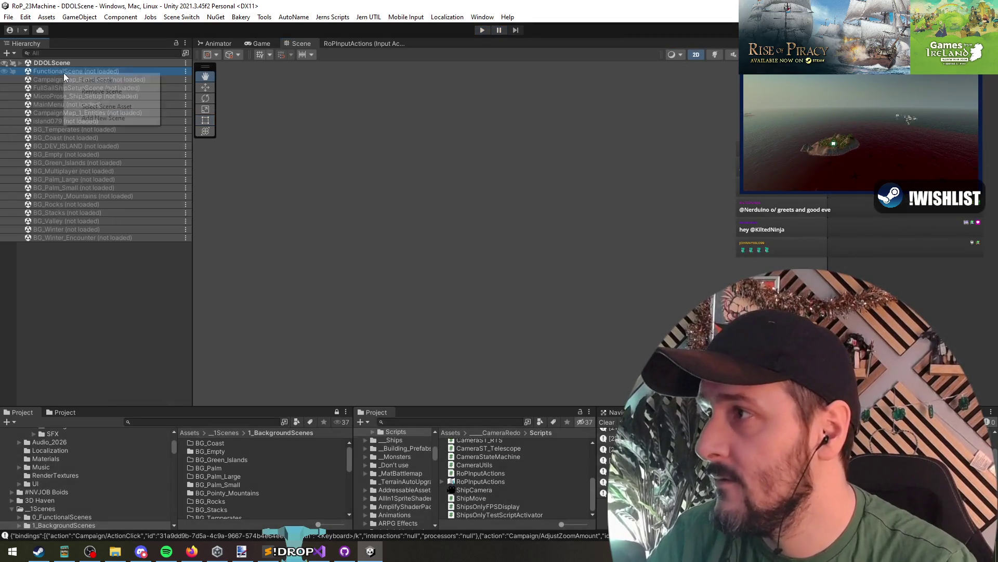
{"action": "left_click", "coordinate": [47, 104]}
{"action": "right_click", "coordinate": [66, 105]}
{"action": "left_click", "coordinate": [97, 111]}
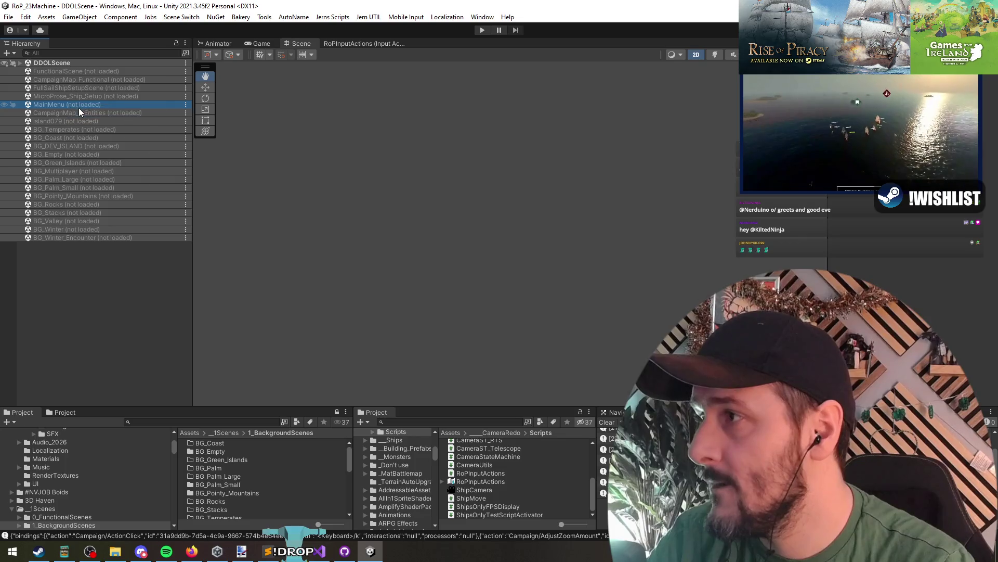
{"action": "left_click", "coordinate": [149, 247]}
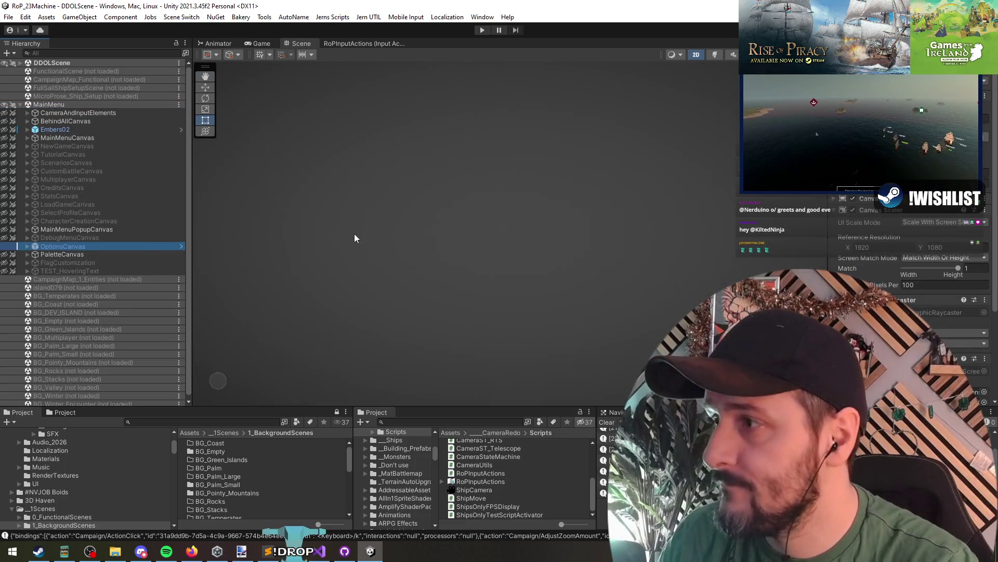
{"action": "key", "text": "alt+shift+a"}
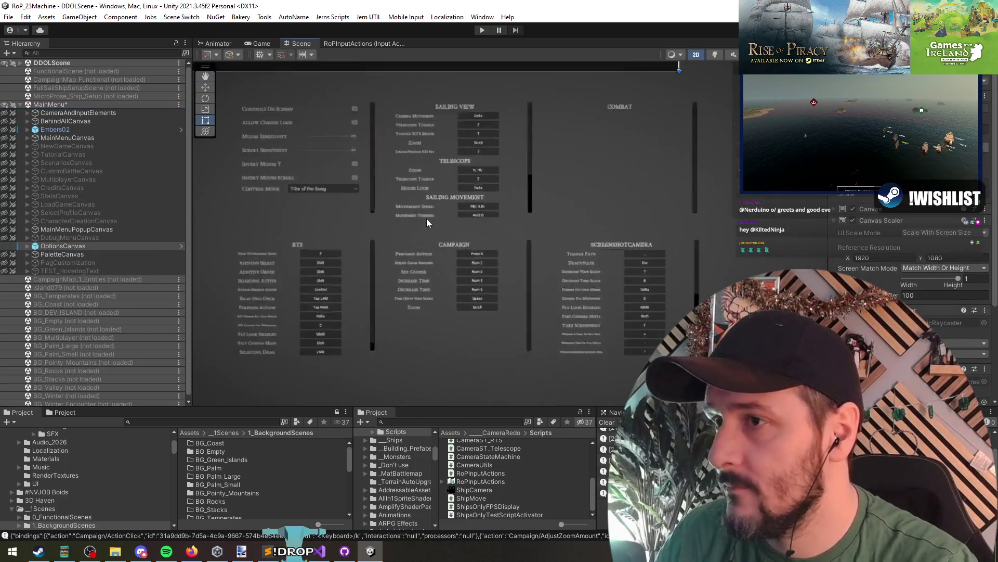
- Select the telescope Zoom rebind control (KBRebindControl) and widen the Inspector
{"action": "scroll", "coordinate": [427, 223], "scroll_direction": "up", "scroll_amount": 5}
{"action": "left_click", "coordinate": [541, 235]}
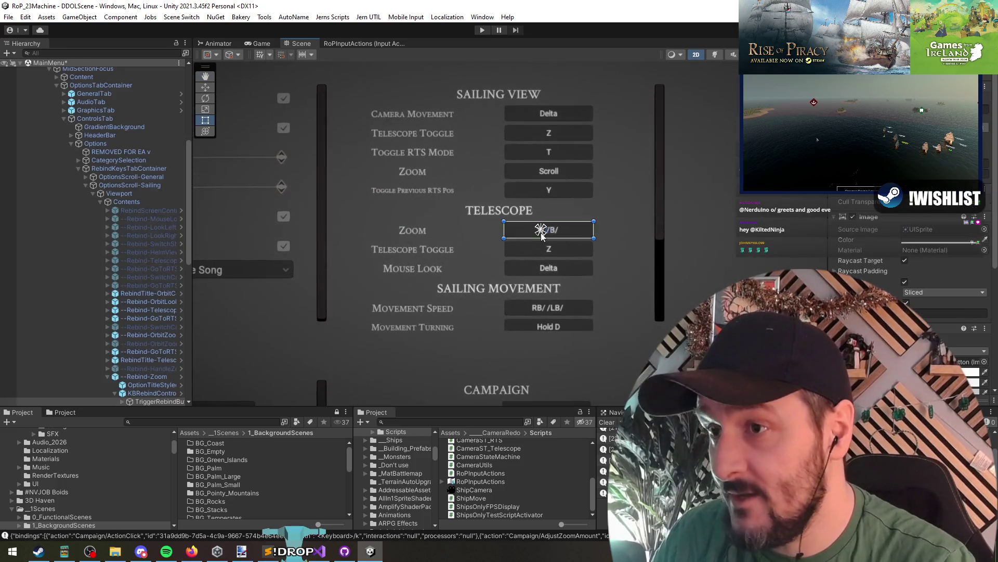
{"action": "scroll", "coordinate": [104, 234], "scroll_direction": "down", "scroll_amount": 4}
{"action": "left_click", "coordinate": [151, 299]}
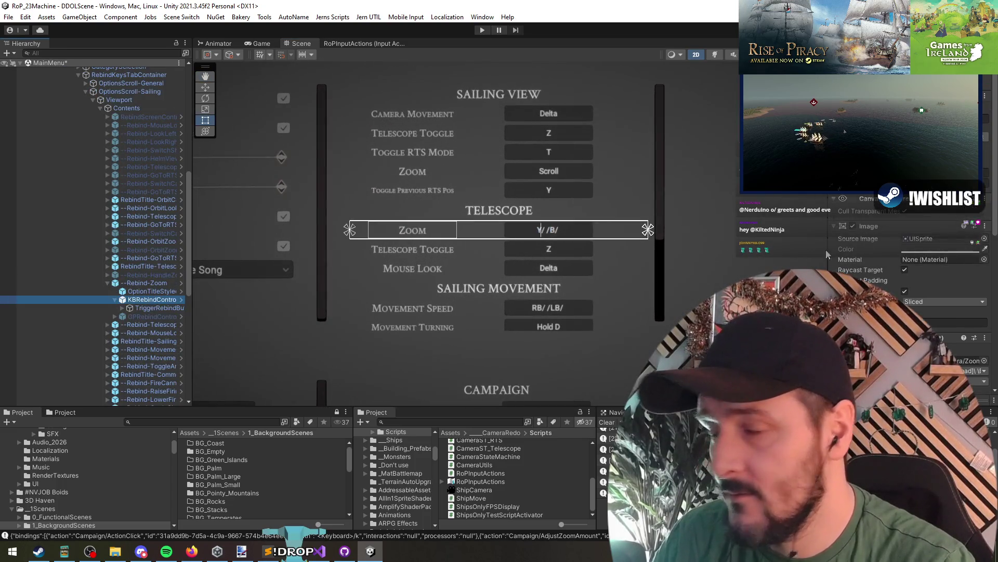
{"action": "scroll", "coordinate": [882, 253], "scroll_direction": "up", "scroll_amount": 5}
{"action": "left_click_drag", "start_coordinate": [832, 241], "coordinate": [651, 230]}
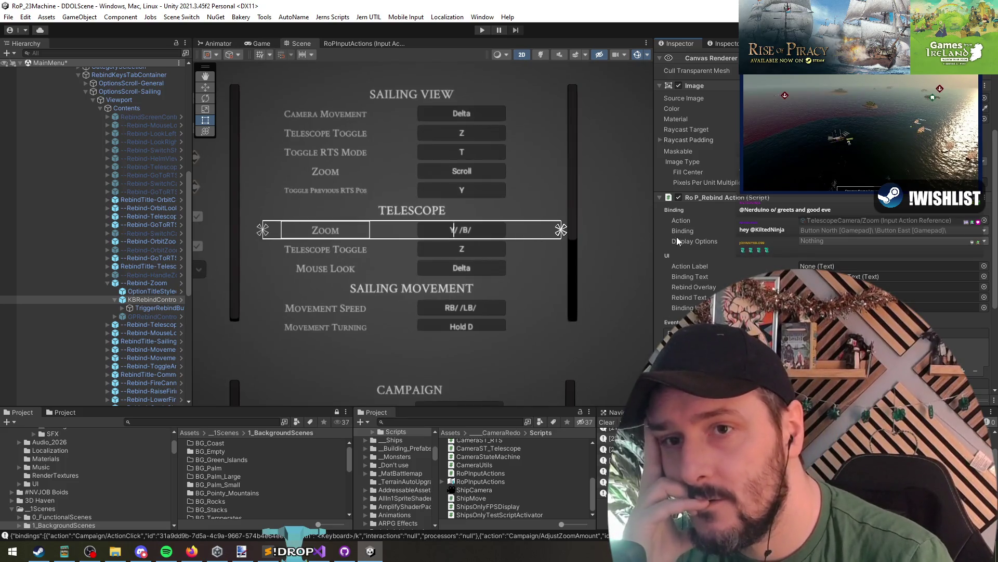
- Locate the RoPInputActions asset referenced by the Zoom action in the Project window
{"action": "left_click", "coordinate": [907, 219]}
{"action": "scroll", "coordinate": [483, 475], "scroll_direction": "up", "scroll_amount": 3}
{"action": "scroll", "coordinate": [487, 477], "scroll_direction": "up", "scroll_amount": 10}
{"action": "scroll", "coordinate": [485, 477], "scroll_direction": "up", "scroll_amount": 10}
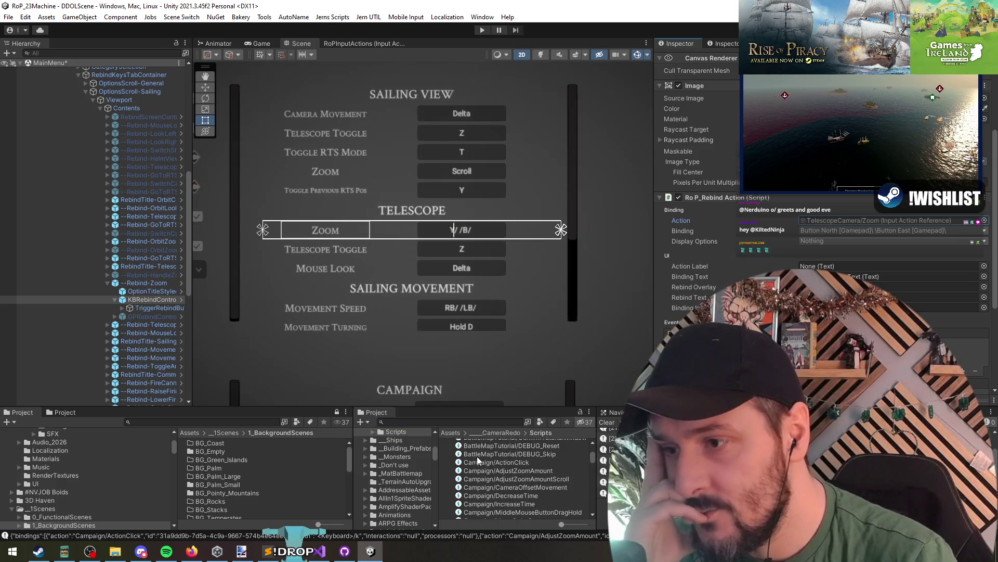
{"action": "left_click", "coordinate": [478, 455]}
{"action": "scroll", "coordinate": [478, 463], "scroll_direction": "up", "scroll_amount": 1}
{"action": "scroll", "coordinate": [477, 465], "scroll_direction": "up", "scroll_amount": 2}
{"action": "left_click", "coordinate": [477, 460]}
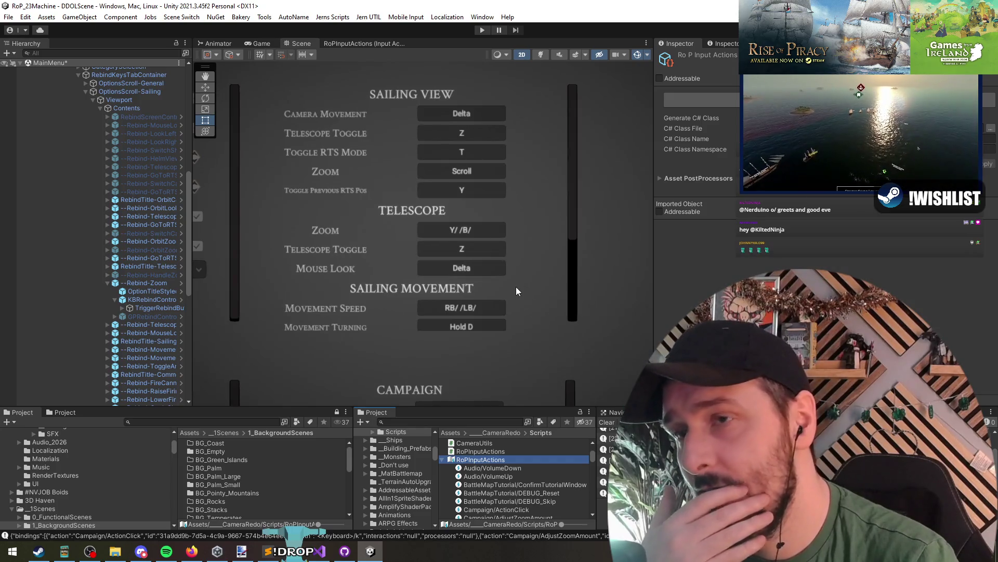
- Check the Zoom control's binding text and rebind prompt references, then edit the RoP_RebindAction script
{"action": "left_click", "coordinate": [143, 300]}
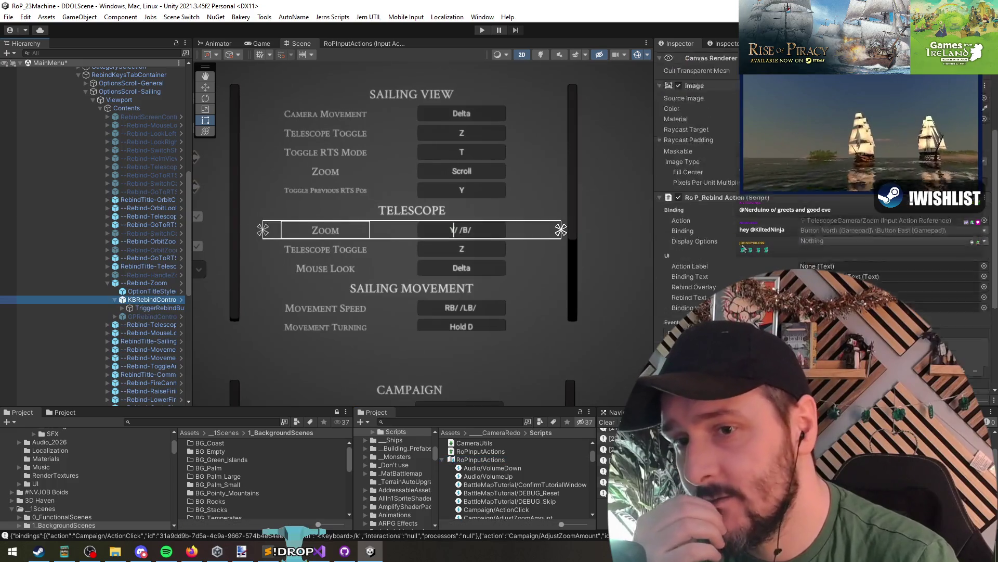
{"action": "scroll", "coordinate": [681, 180], "scroll_direction": "down", "scroll_amount": 3}
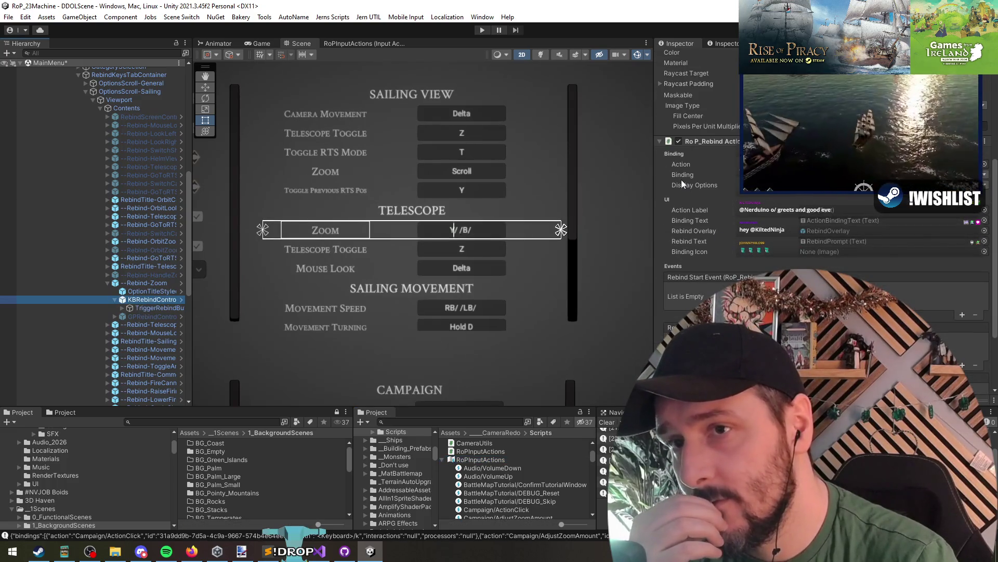
{"action": "left_click", "coordinate": [697, 223]}
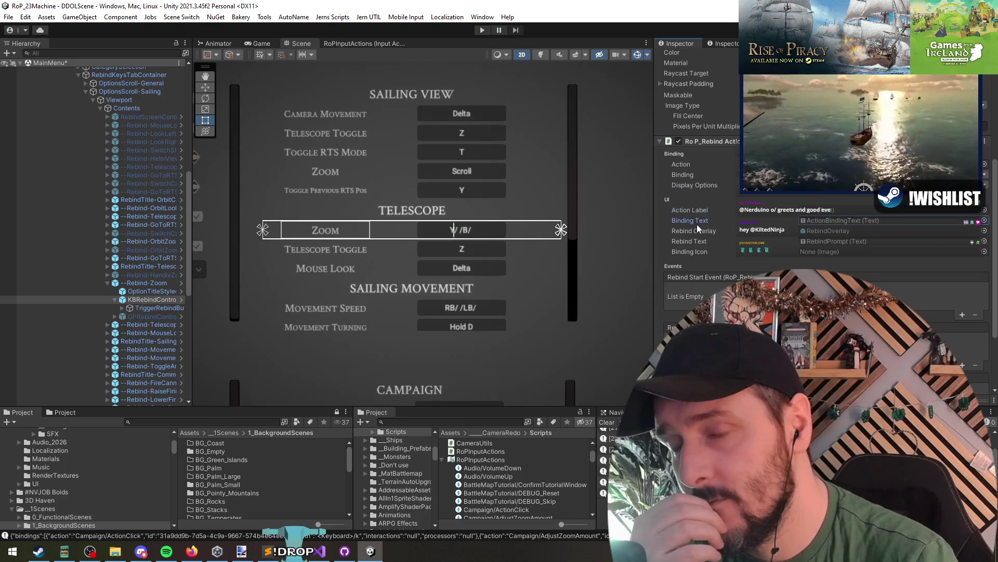
{"action": "left_click", "coordinate": [699, 241]}
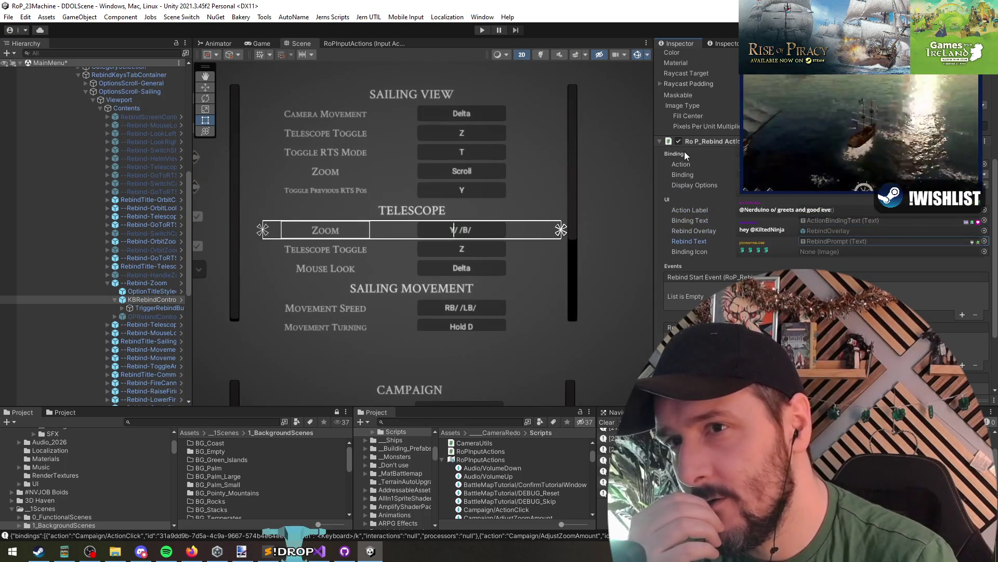
{"action": "left_click", "coordinate": [692, 164]}
{"action": "right_click", "coordinate": [716, 141]}
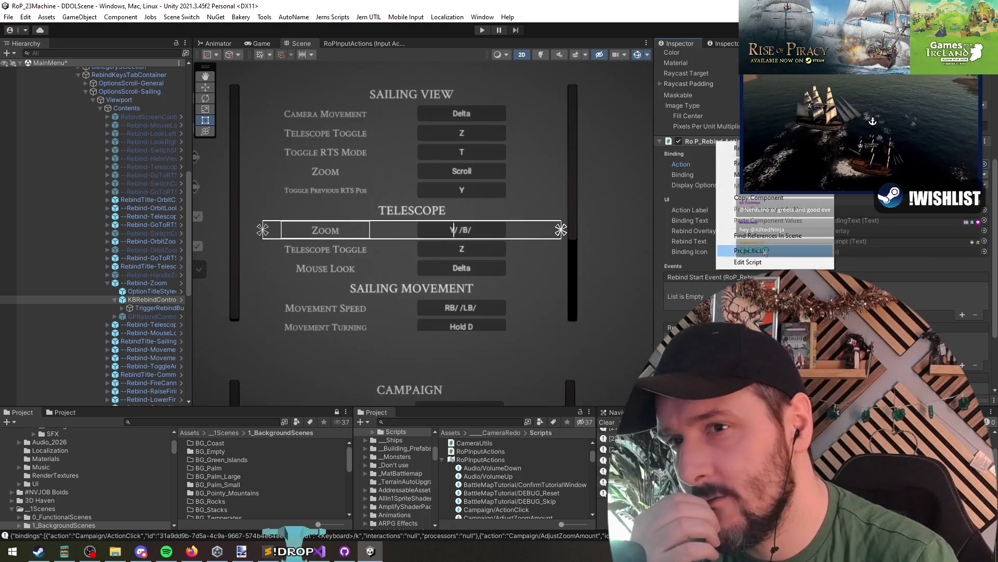
{"action": "left_click", "coordinate": [754, 261]}
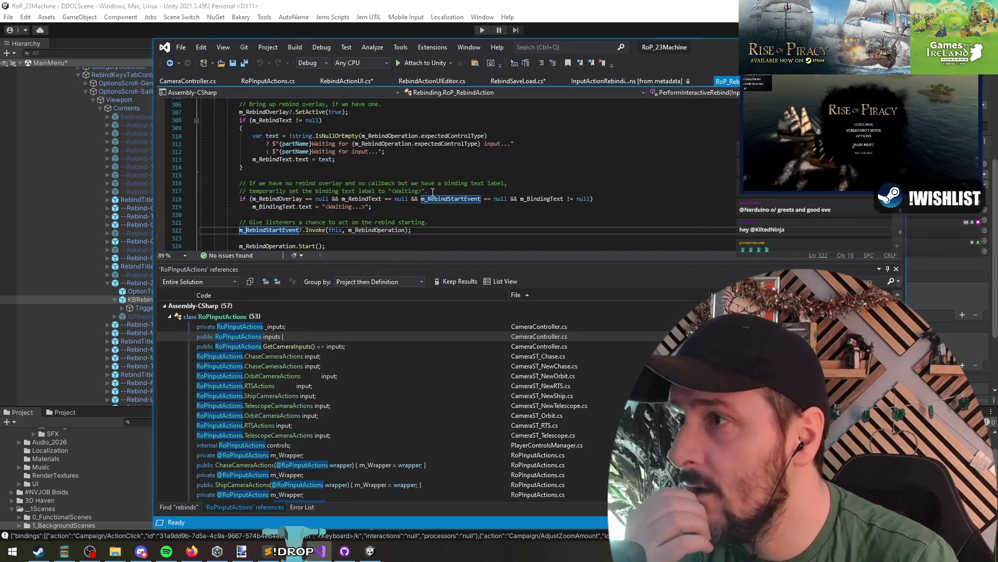
- Read RoP_RebindAction's rebind code, UpdateBindingDisplay and the ongoingRebind comment, then return to Unity
{"action": "scroll", "coordinate": [432, 191], "scroll_direction": "up", "scroll_amount": 20}
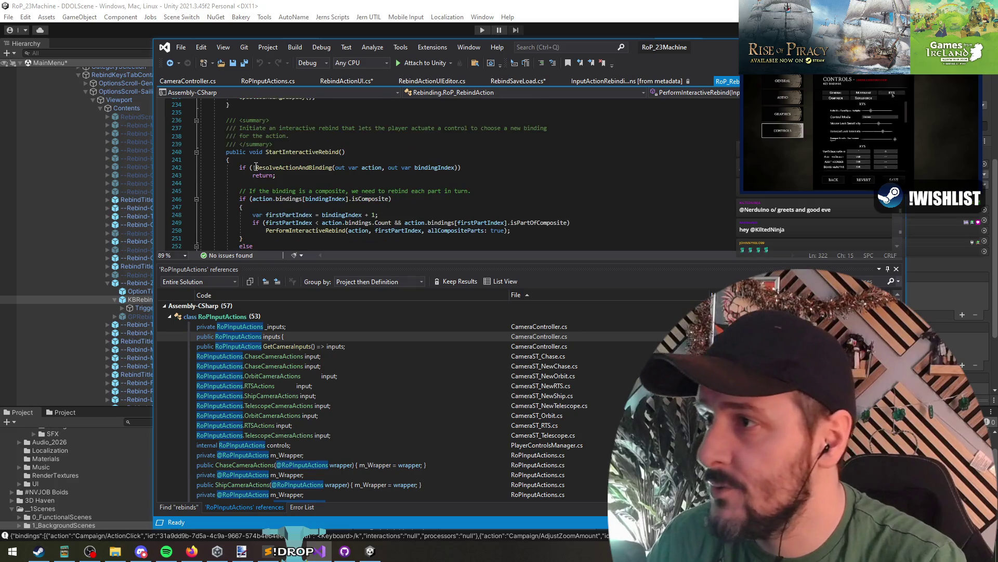
{"action": "scroll", "coordinate": [294, 141], "scroll_direction": "up", "scroll_amount": 6}
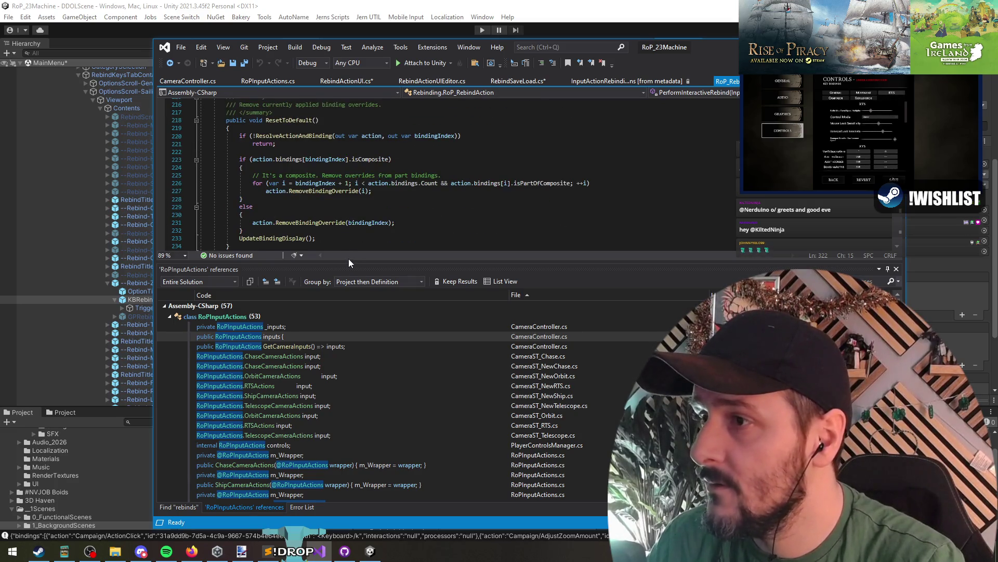
{"action": "left_click_drag", "start_coordinate": [354, 261], "coordinate": [354, 363]}
{"action": "scroll", "coordinate": [294, 235], "scroll_direction": "up", "scroll_amount": 16}
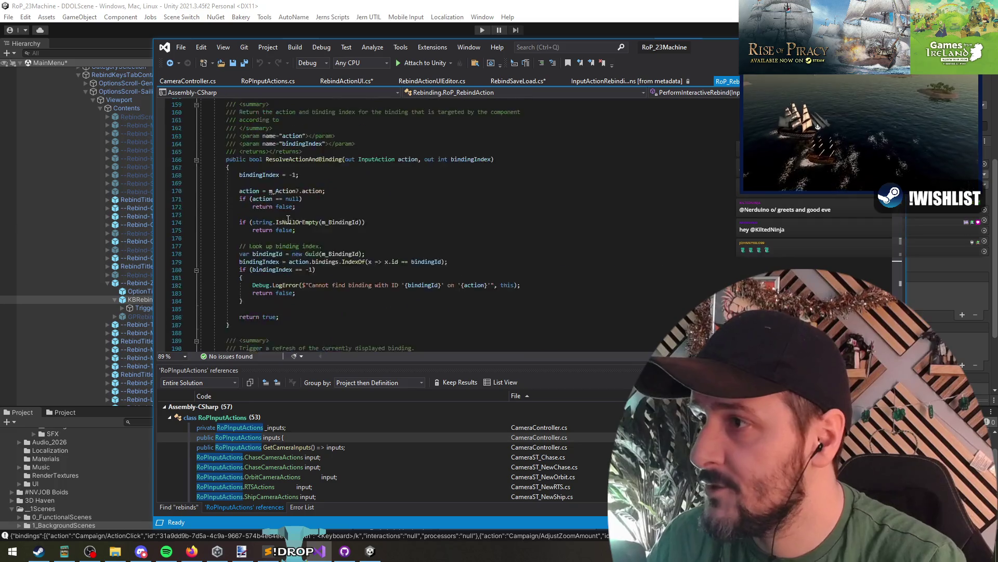
{"action": "left_click", "coordinate": [327, 294]}
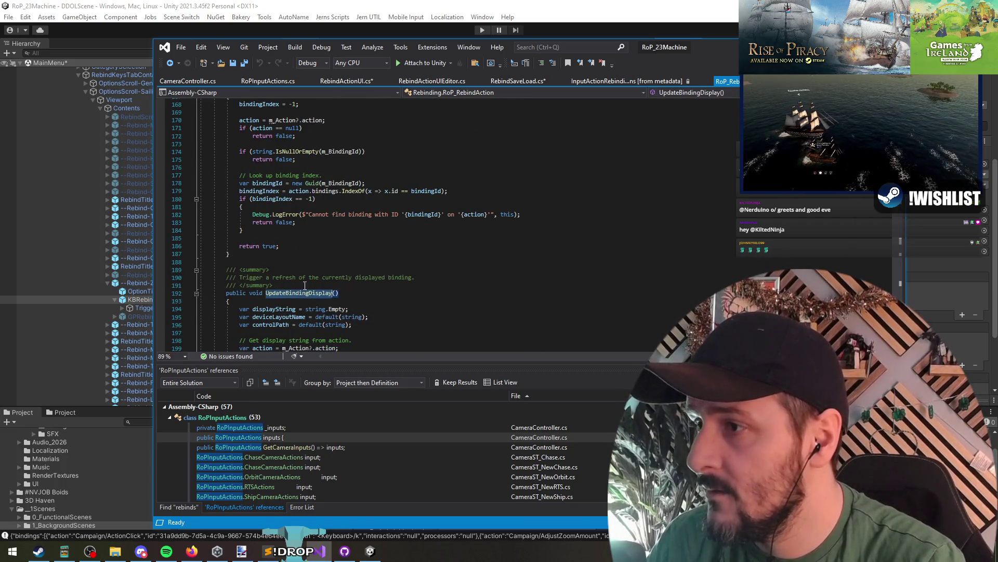
{"action": "scroll", "coordinate": [328, 293], "scroll_direction": "up", "scroll_amount": 11}
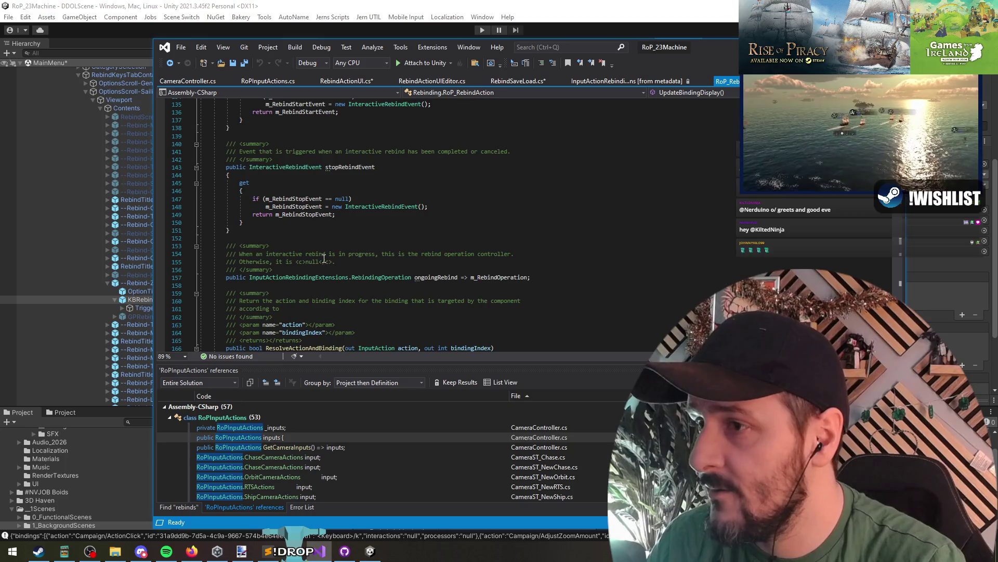
{"action": "left_click", "coordinate": [324, 259]}
{"action": "scroll", "coordinate": [324, 259], "scroll_direction": "up", "scroll_amount": 15}
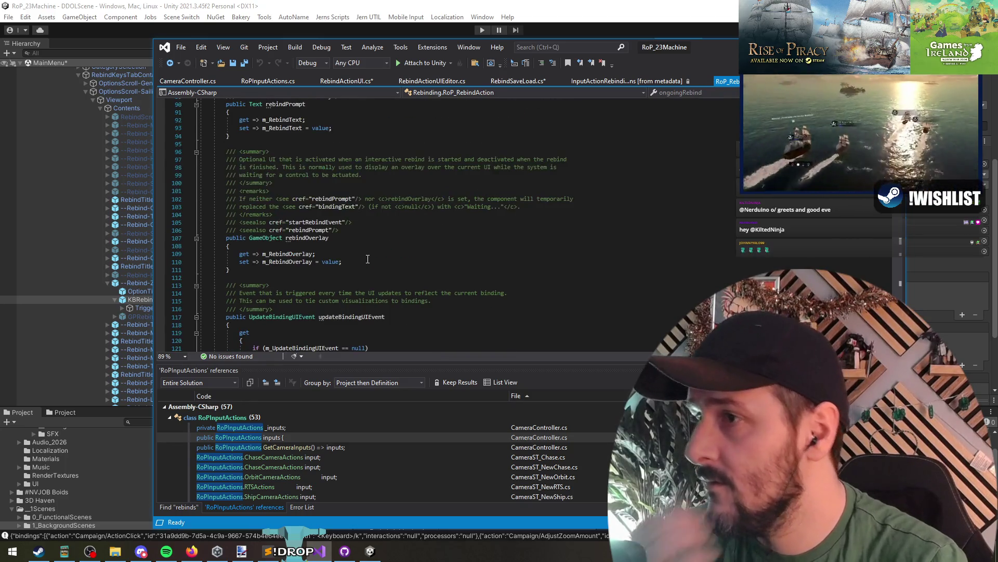
{"action": "scroll", "coordinate": [368, 259], "scroll_direction": "up", "scroll_amount": 20}
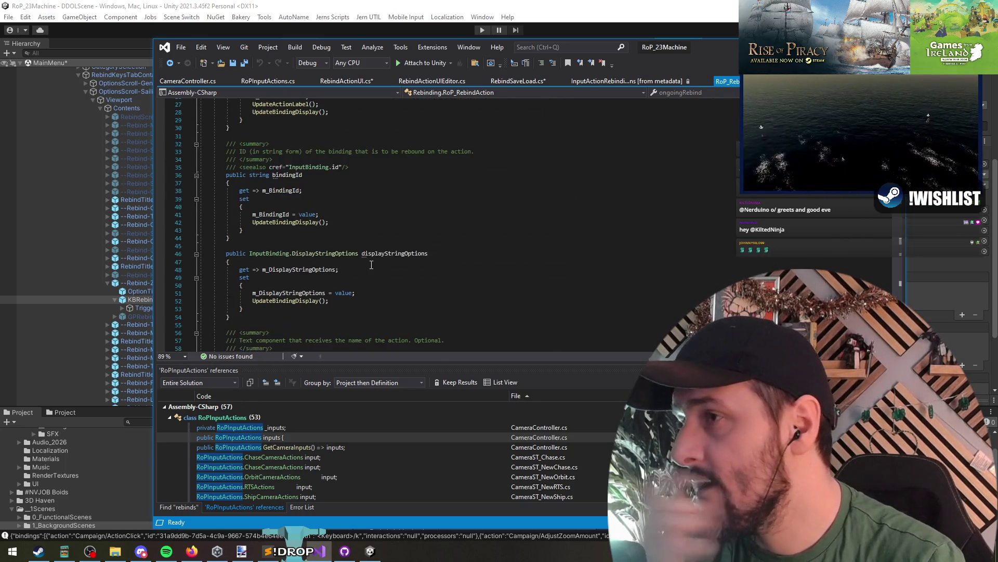
{"action": "key", "text": "alt+Tab"}
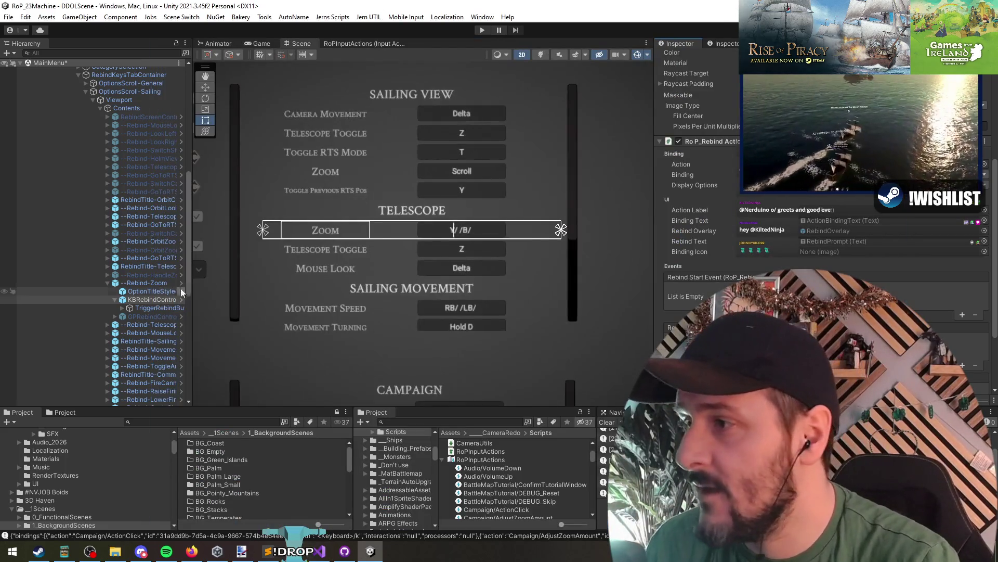
- Select ControlsTab and OptionsCanvas, then enter Play mode with Ctrl+P to show the main menu
{"action": "scroll", "coordinate": [136, 192], "scroll_direction": "up", "scroll_amount": 4}
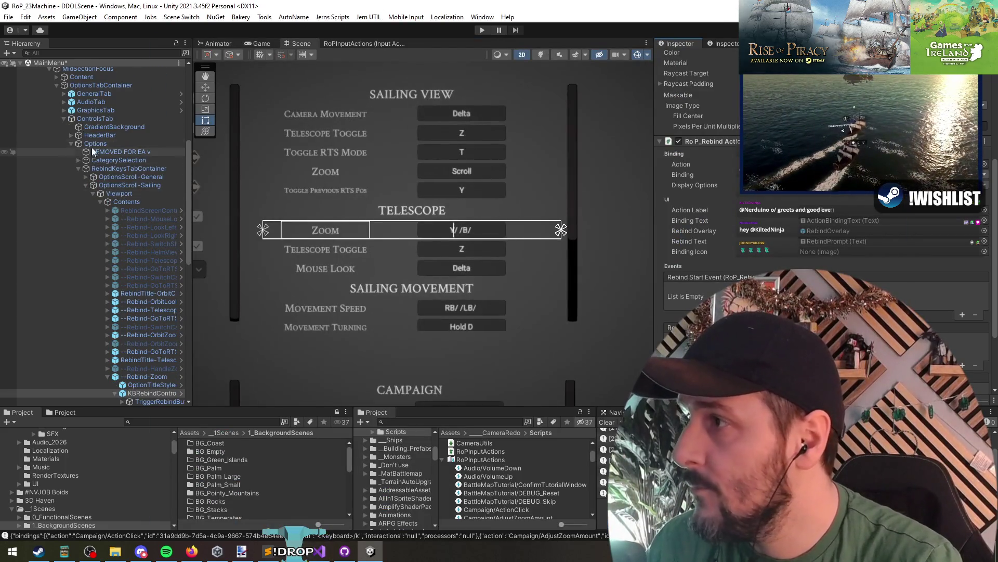
{"action": "left_click", "coordinate": [94, 119]}
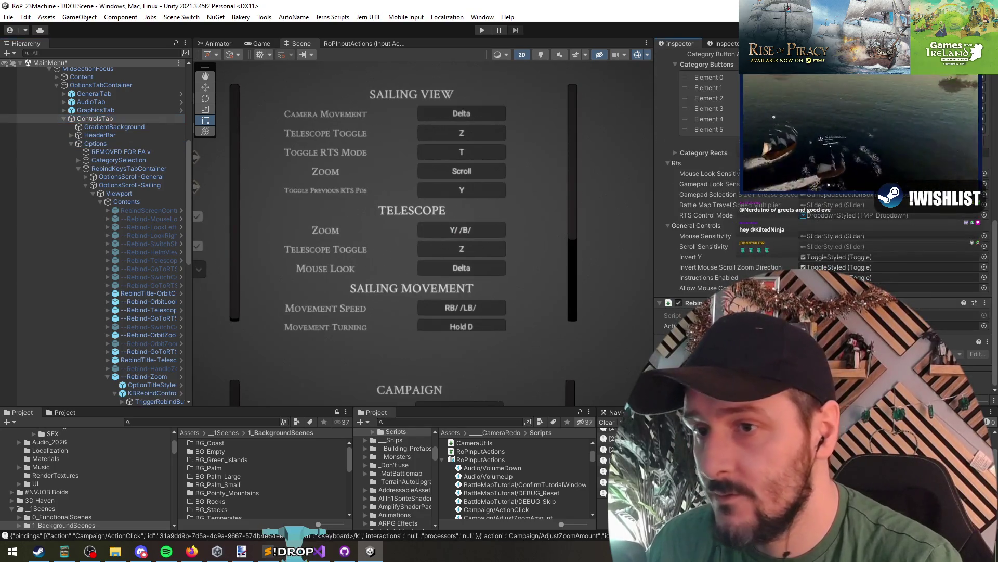
{"action": "left_click", "coordinate": [483, 111]}
{"action": "key", "text": "ctrl+p"}
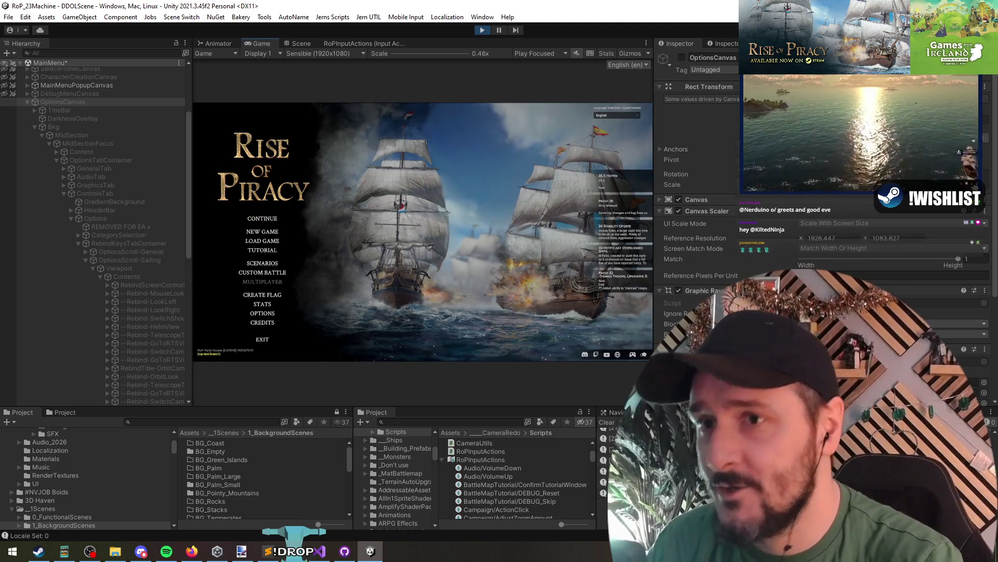
{"action": "scroll", "coordinate": [860, 208], "scroll_direction": "down", "scroll_amount": 5}
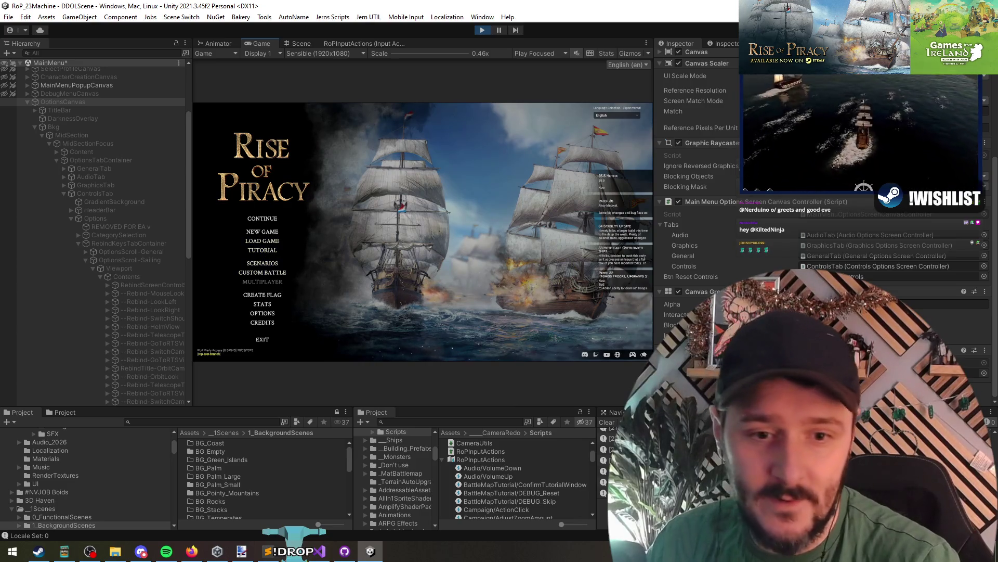
{"action": "key", "text": "alt+Tab"}
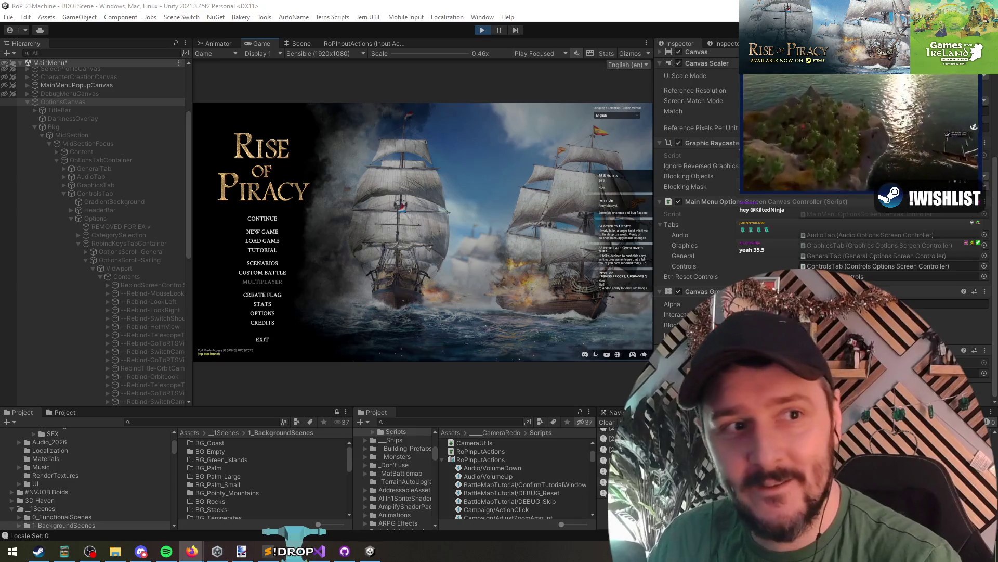
- View the 'Battle damage and crew' thread, highlighting its Hello developers greeting and repositioning the window
{"action": "key", "text": "alt+Tab"}
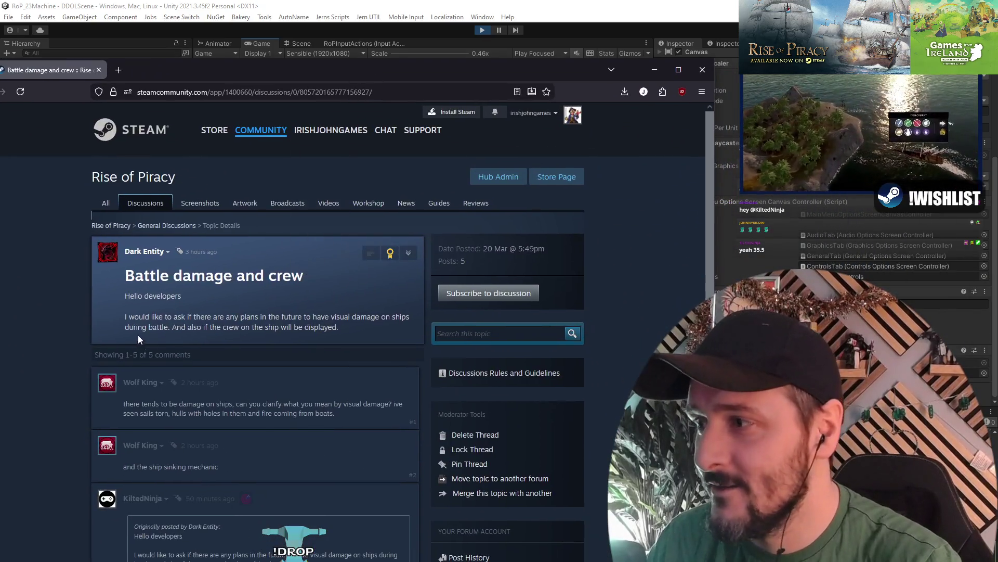
{"action": "left_click_drag", "start_coordinate": [134, 295], "coordinate": [180, 301]}
{"action": "left_click", "coordinate": [185, 297]}
{"action": "triple_click", "coordinate": [186, 296]}
{"action": "left_click", "coordinate": [170, 296]}
{"action": "left_click_drag", "start_coordinate": [134, 73], "coordinate": [151, 53]}
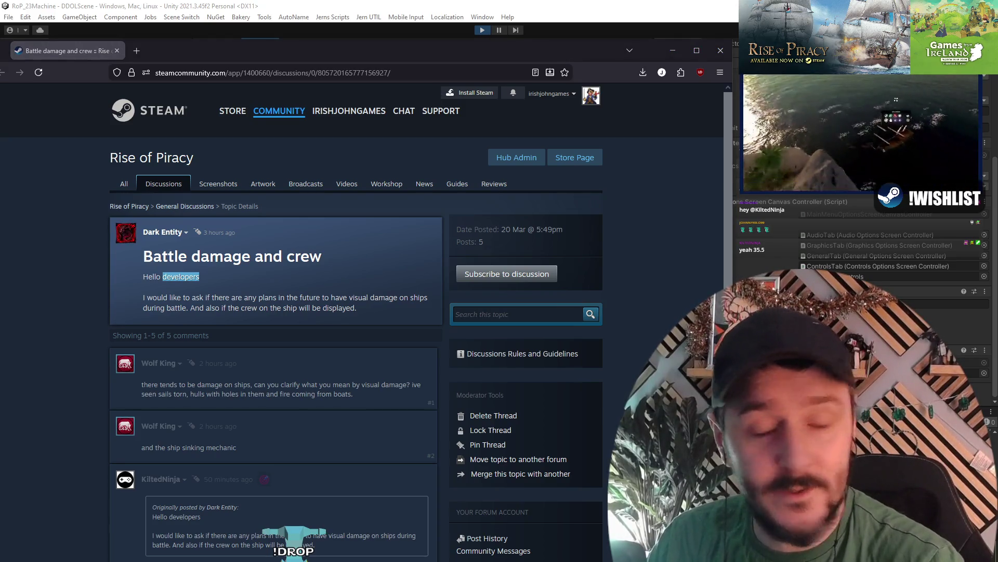
{"action": "left_click", "coordinate": [143, 286]}
{"action": "mouse_move", "coordinate": [154, 244]}
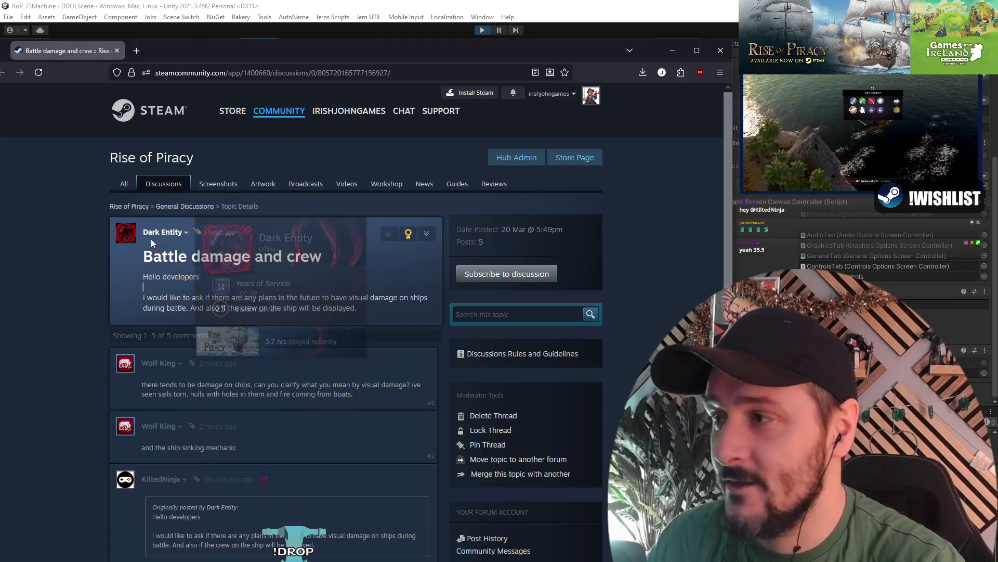
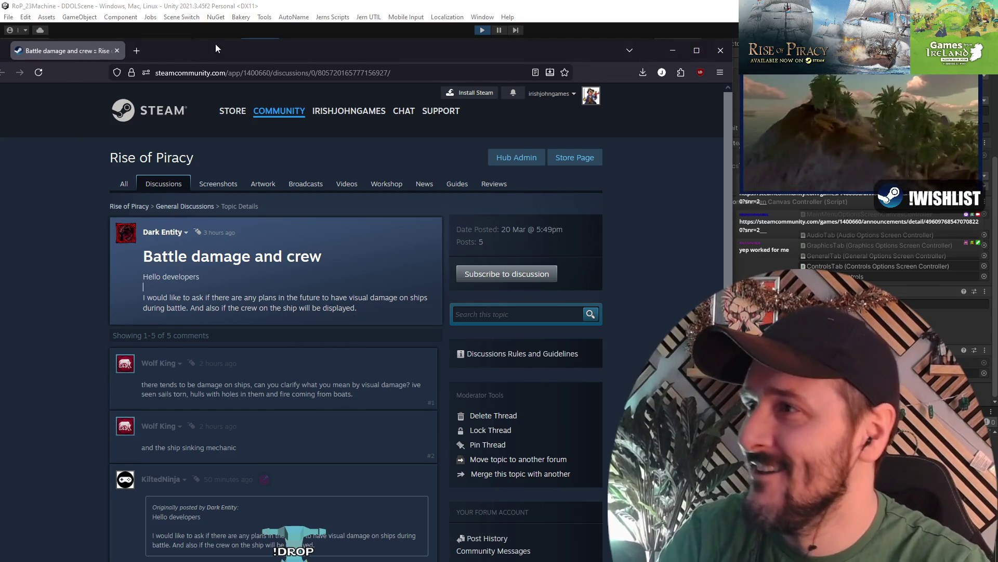
- Skim the Steam 'Battle damage and crew' thread, then return to the Unity editor
{"action": "left_click_drag", "start_coordinate": [215, 44], "coordinate": [251, 34]}
{"action": "scroll", "coordinate": [242, 374], "scroll_direction": "down", "scroll_amount": 10}
{"action": "scroll", "coordinate": [230, 309], "scroll_direction": "up", "scroll_amount": 4}
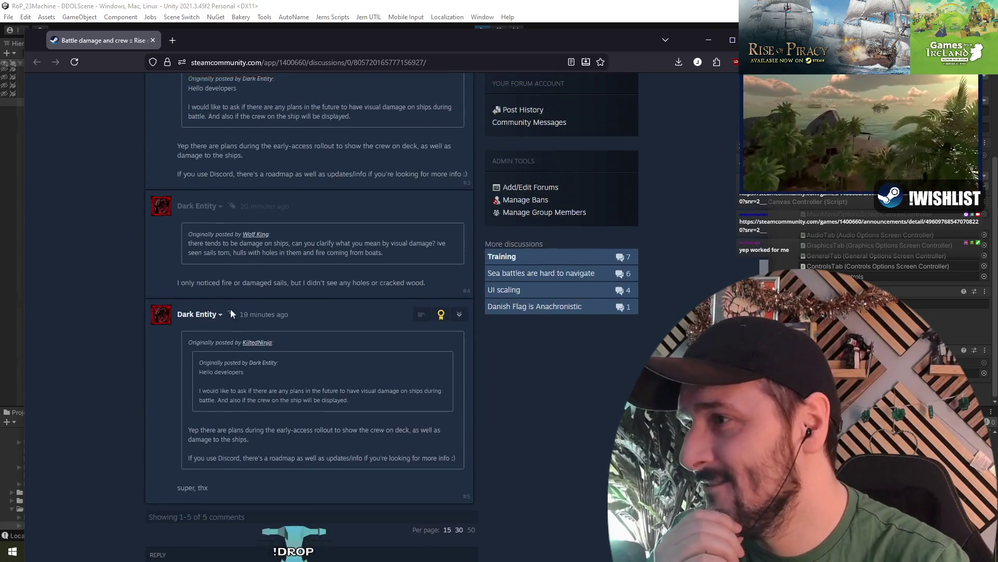
{"action": "scroll", "coordinate": [230, 309], "scroll_direction": "up", "scroll_amount": 10}
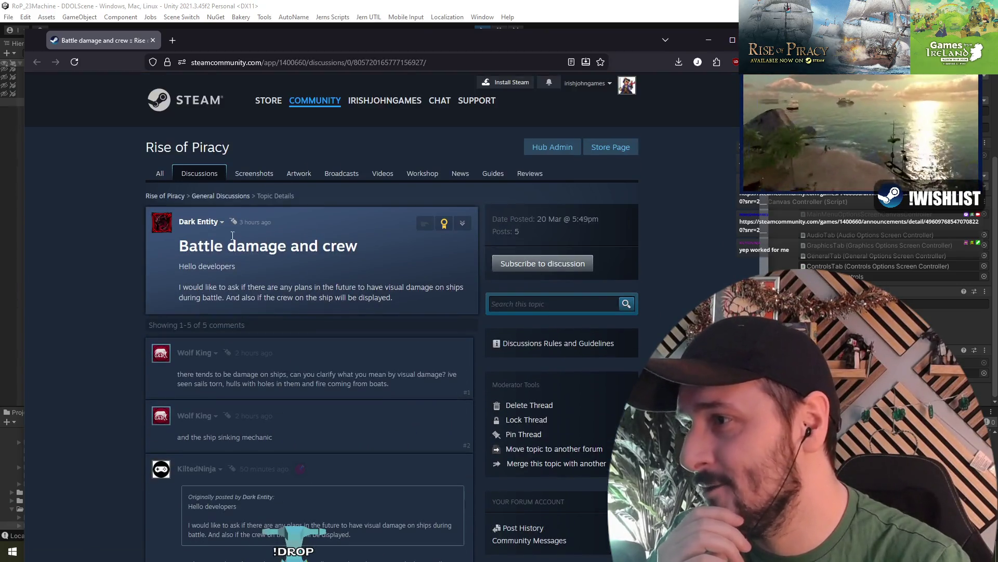
{"action": "key", "text": "alt+Tab"}
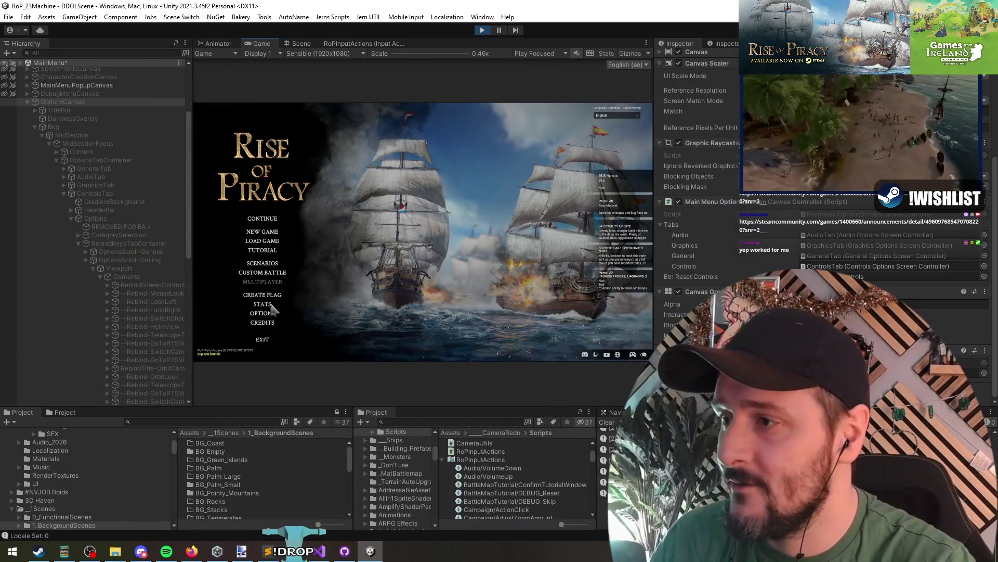
- In the running game, bind the Campaign Perform Action control to key 1
{"action": "left_click", "coordinate": [263, 314]}
{"action": "left_click", "coordinate": [339, 238]}
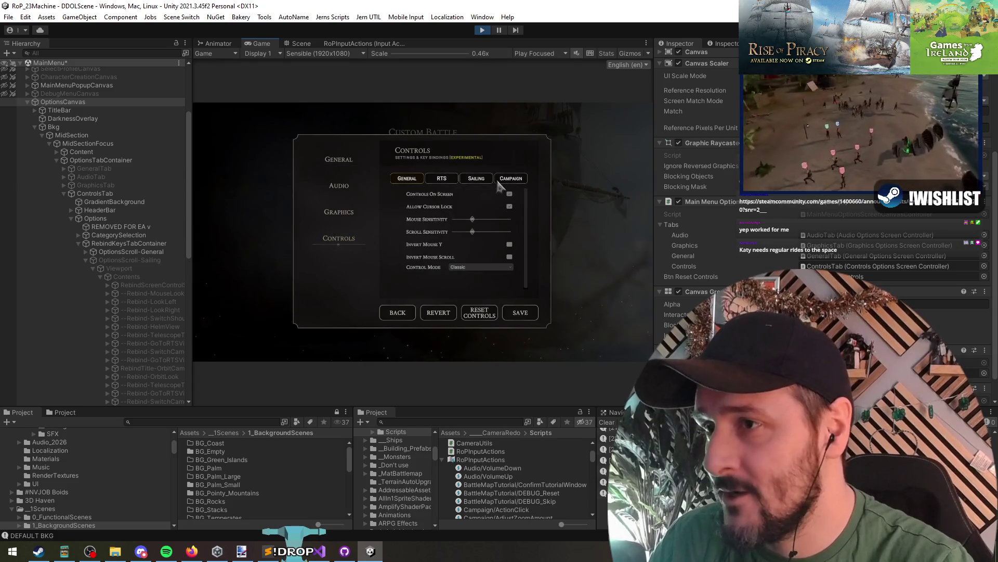
{"action": "left_click", "coordinate": [512, 180]}
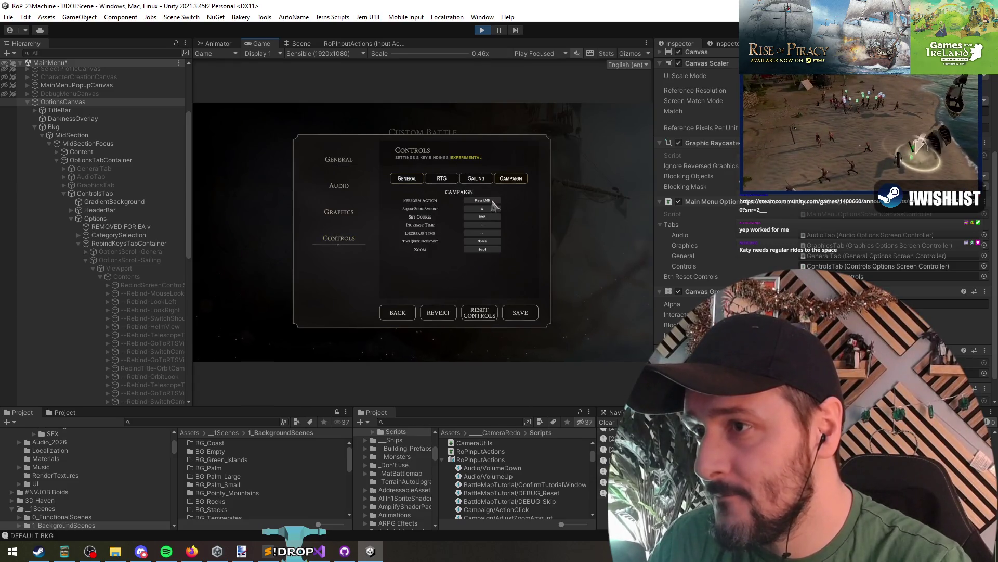
{"action": "left_click", "coordinate": [492, 202]}
{"action": "key", "text": "1"}
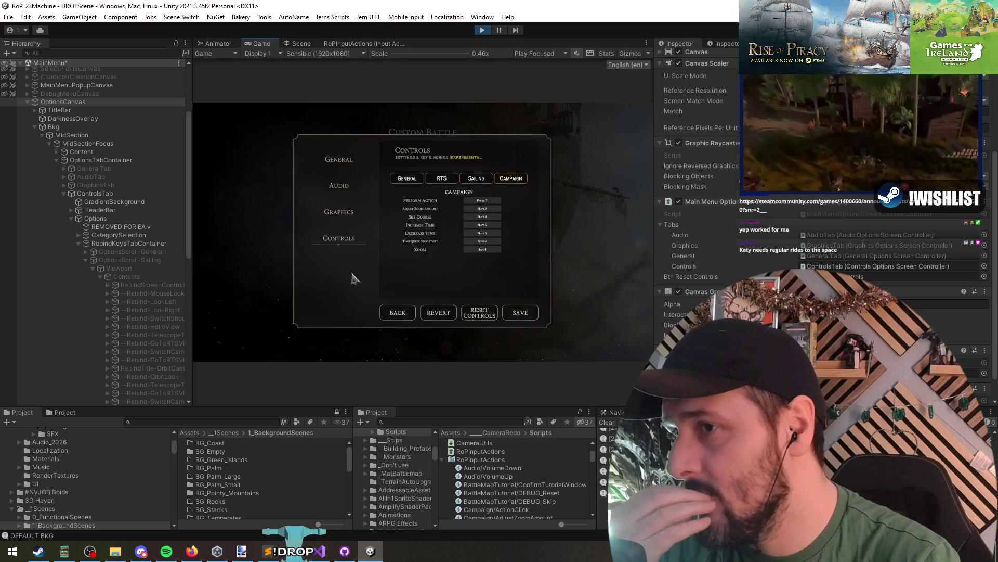
- Select OptionsCanvas in the Hierarchy and bring up the RoP_RebindAction script in Visual Studio
{"action": "left_click", "coordinate": [57, 101]}
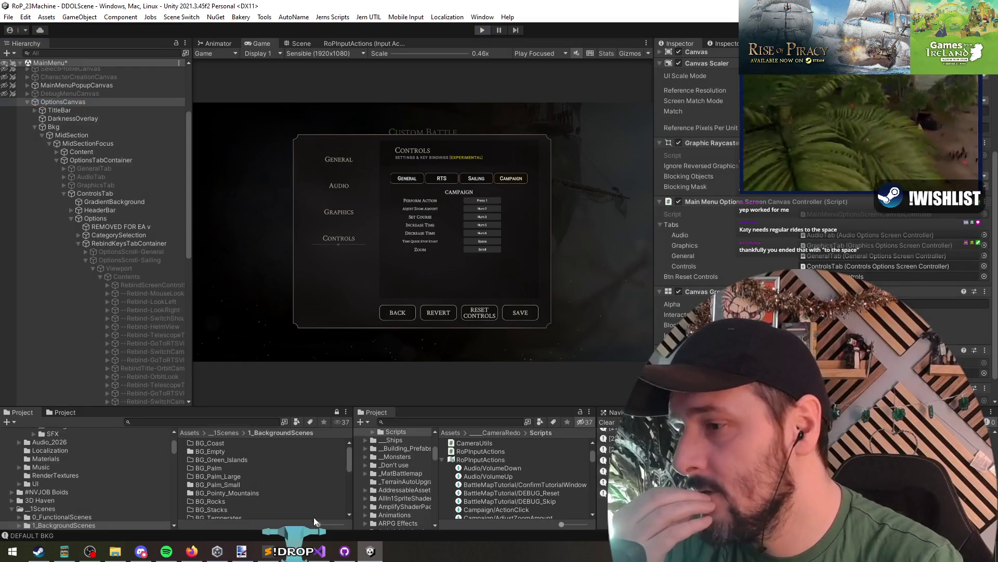
{"action": "key", "text": "alt+Tab"}
{"action": "left_click", "coordinate": [256, 194]}
{"action": "left_click", "coordinate": [315, 206]}
- Find all references to OnRebindOperationCompleted and jump to where it is invoked
{"action": "left_click", "coordinate": [312, 183]}
{"action": "scroll", "coordinate": [328, 206], "scroll_direction": "up", "scroll_amount": 4}
{"action": "left_click", "coordinate": [282, 204]}
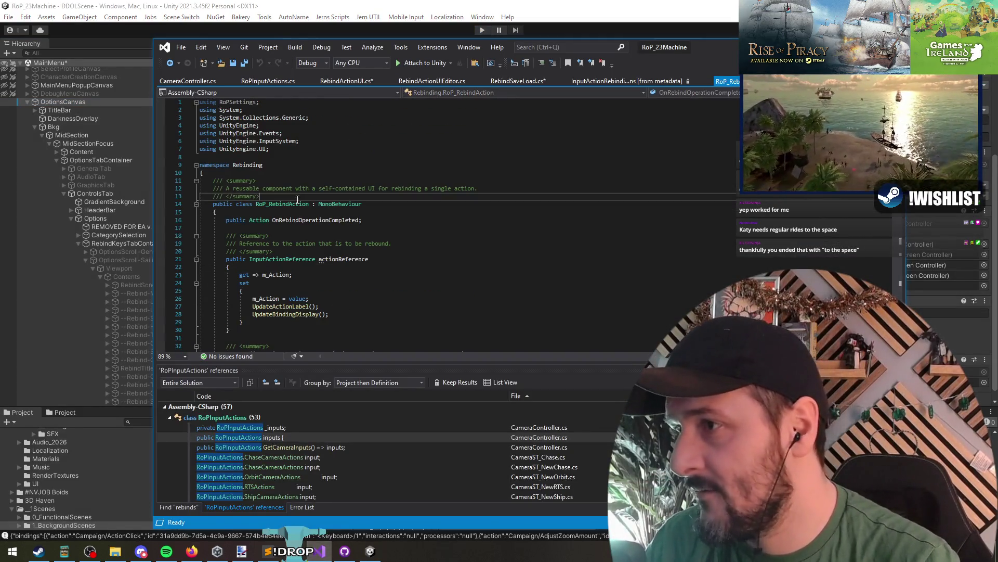
{"action": "scroll", "coordinate": [382, 275], "scroll_direction": "down", "scroll_amount": 2}
{"action": "left_click", "coordinate": [320, 174]}
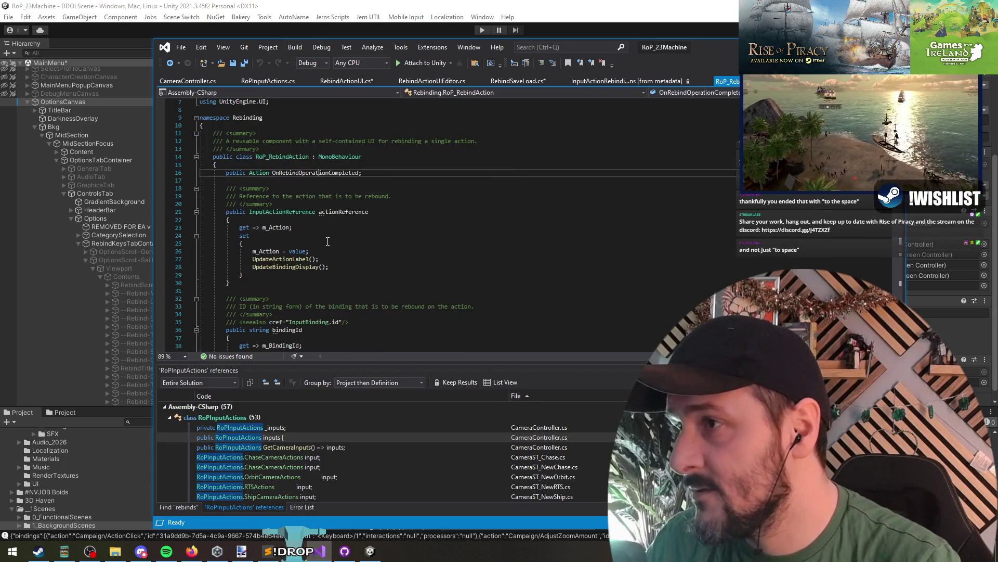
{"action": "right_click", "coordinate": [328, 173]}
{"action": "left_click", "coordinate": [371, 276]}
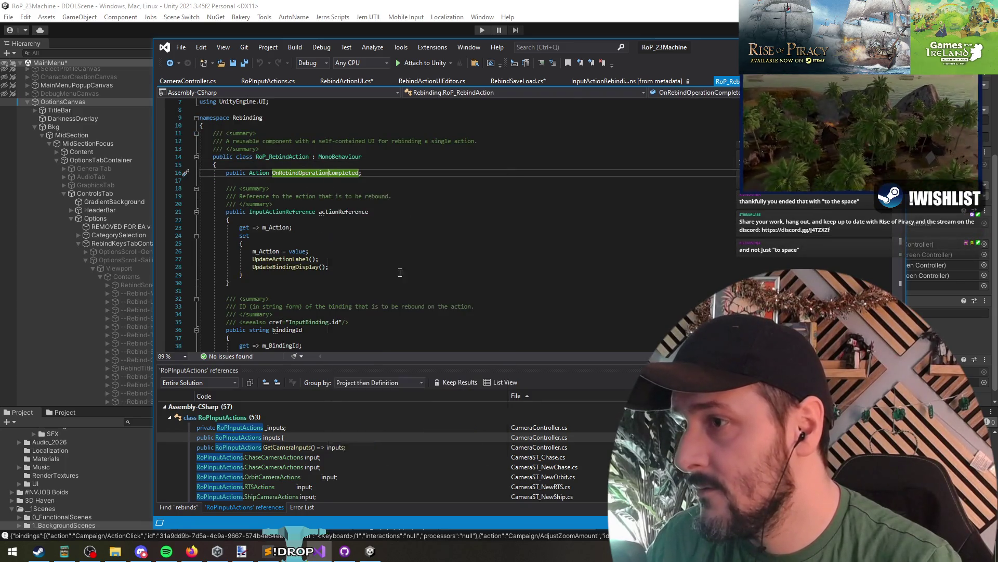
{"action": "double_click", "coordinate": [296, 427]}
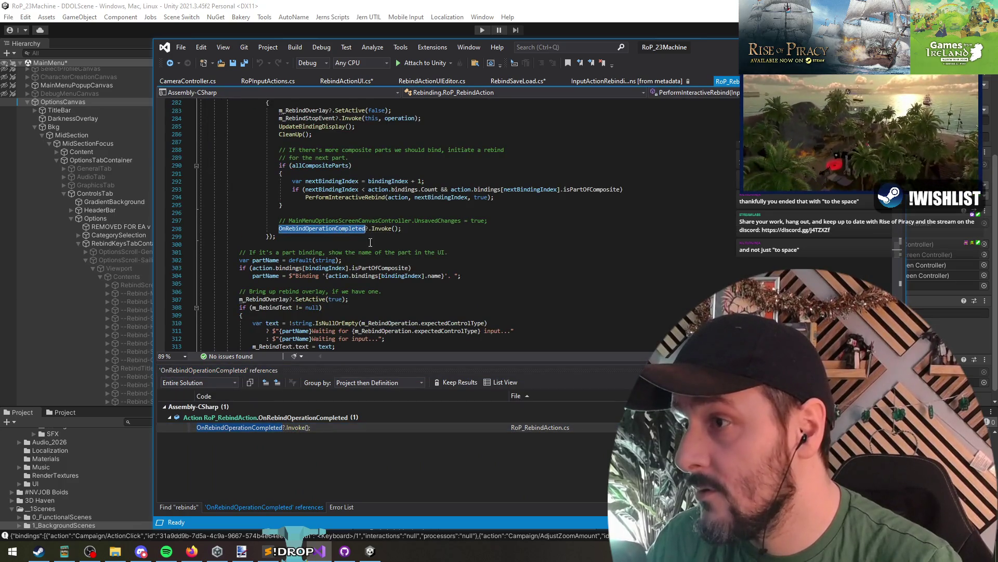
- Refresh the OnRebindOperationCompleted references and return to its invoke call on line 298
{"action": "right_click", "coordinate": [337, 234]}
{"action": "left_click", "coordinate": [401, 338]}
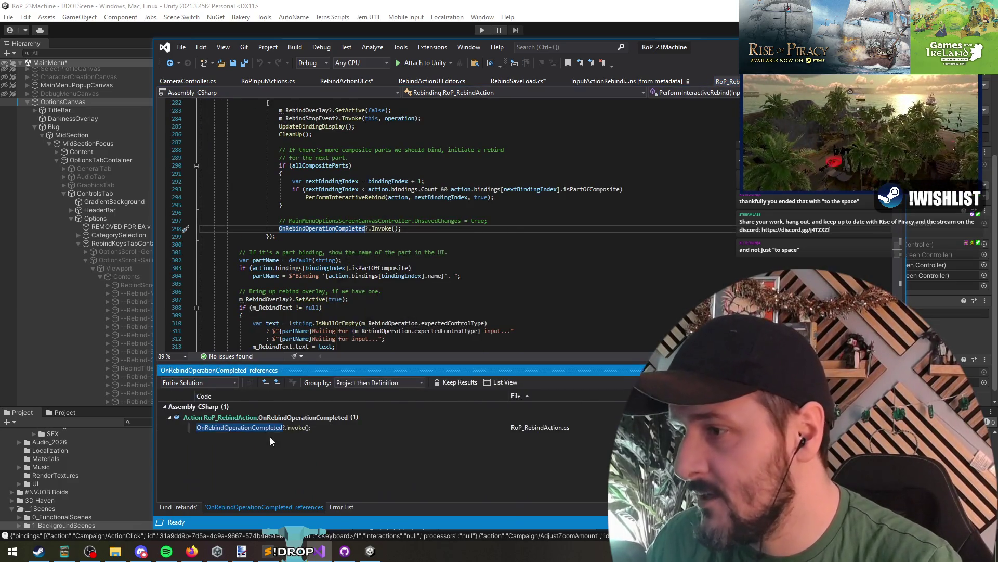
{"action": "left_click", "coordinate": [328, 229]}
{"action": "scroll", "coordinate": [479, 243], "scroll_direction": "up", "scroll_amount": 4}
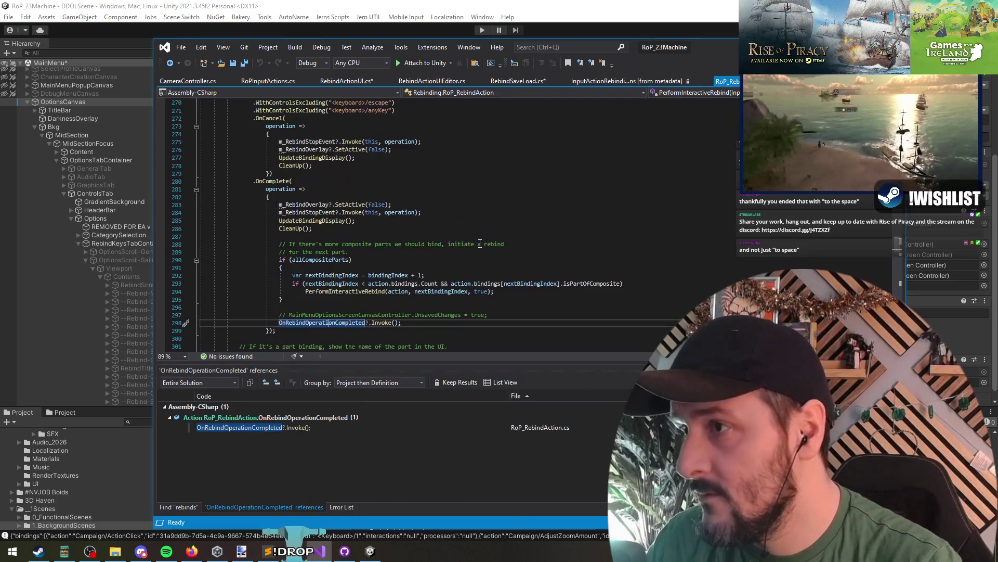
- Highlight uses of UpdateBindingDisplay and m_RebindOverlay and inspect the OnComplete callback
{"action": "left_click", "coordinate": [312, 221]}
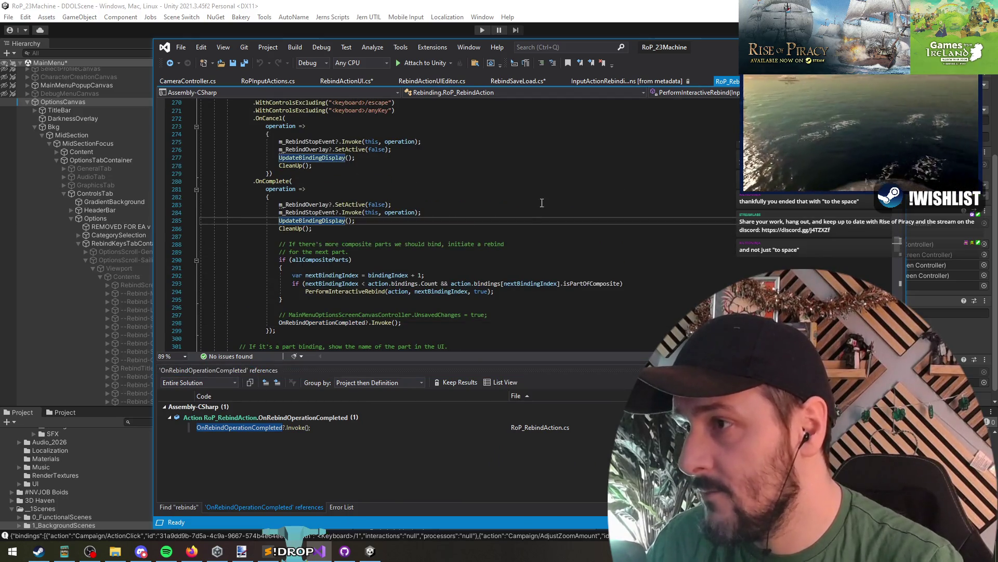
{"action": "scroll", "coordinate": [459, 228], "scroll_direction": "up", "scroll_amount": 3}
{"action": "left_click", "coordinate": [274, 253]}
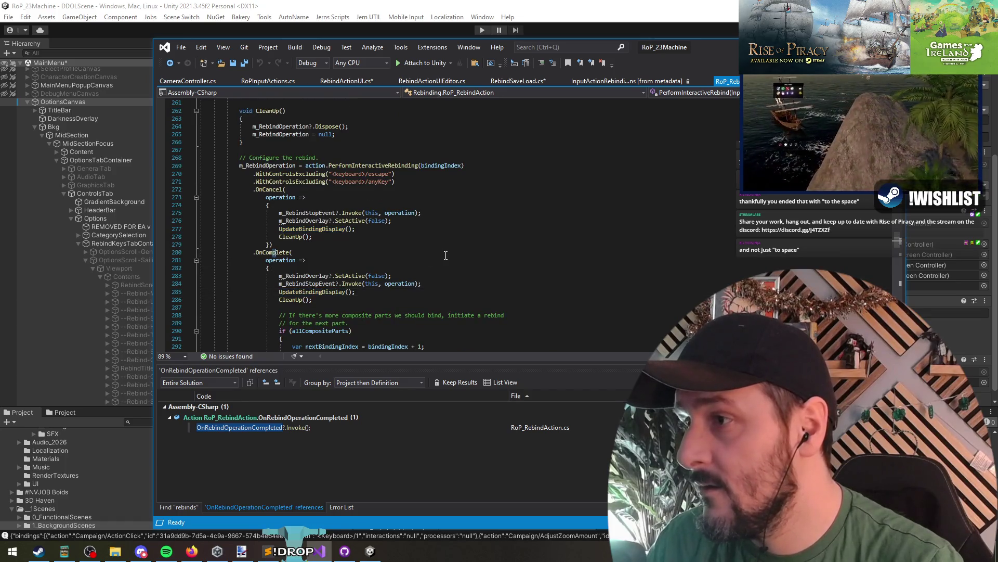
{"action": "scroll", "coordinate": [439, 258], "scroll_direction": "down", "scroll_amount": 1}
{"action": "left_click", "coordinate": [304, 252]}
{"action": "scroll", "coordinate": [539, 259], "scroll_direction": "down", "scroll_amount": 4}
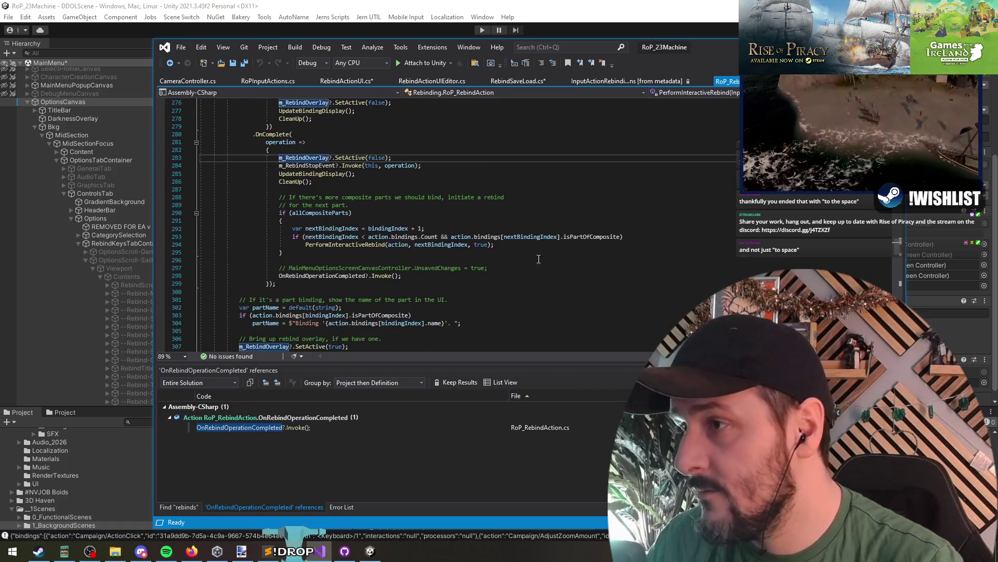
- Highlight uses of m_RebindStopEvent and PerformInteractiveRebind in the script
{"action": "left_click", "coordinate": [312, 167]}
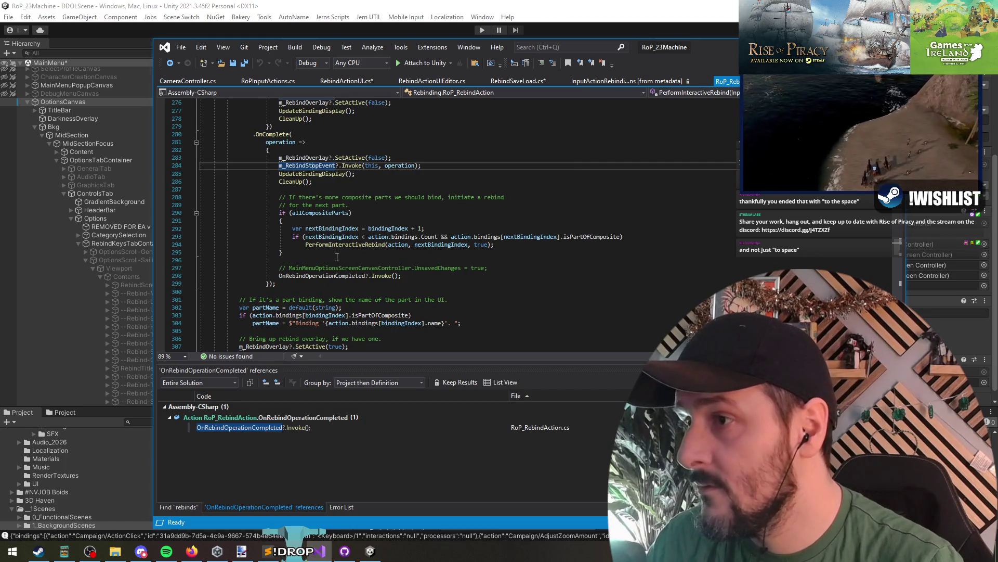
{"action": "left_click", "coordinate": [281, 260]}
{"action": "left_click", "coordinate": [340, 244]}
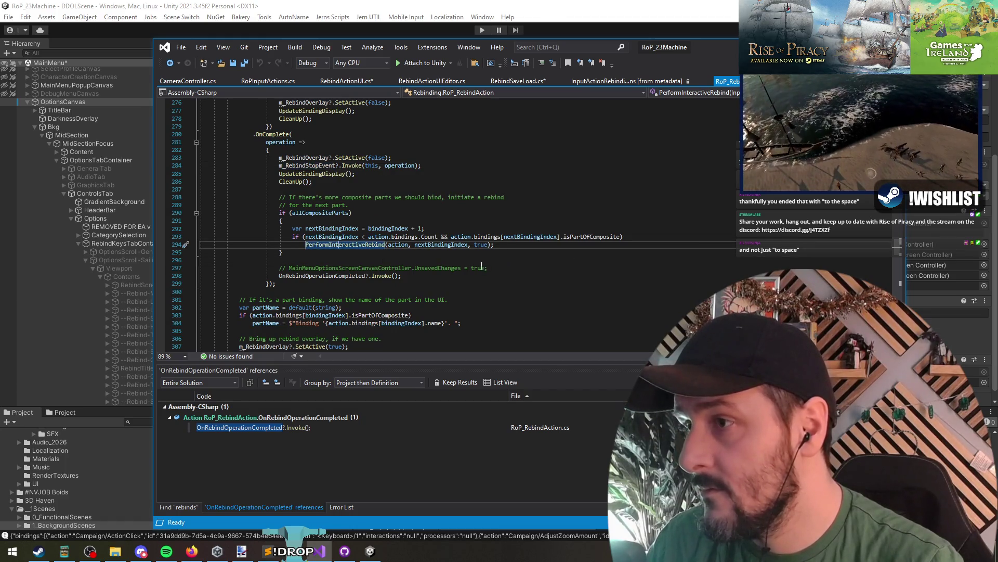
{"action": "scroll", "coordinate": [399, 269], "scroll_direction": "up", "scroll_amount": 8}
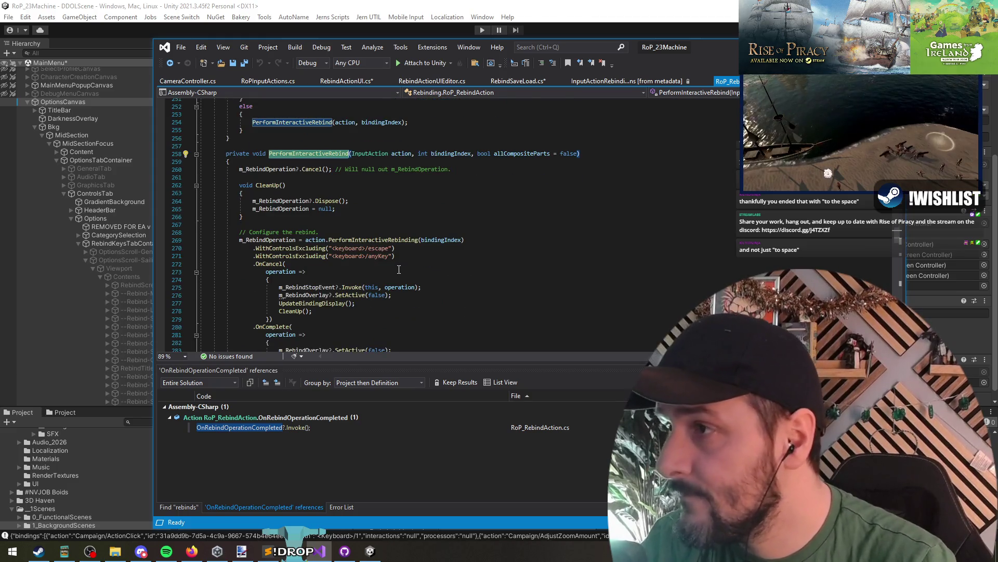
{"action": "scroll", "coordinate": [399, 268], "scroll_direction": "down", "scroll_amount": 7}
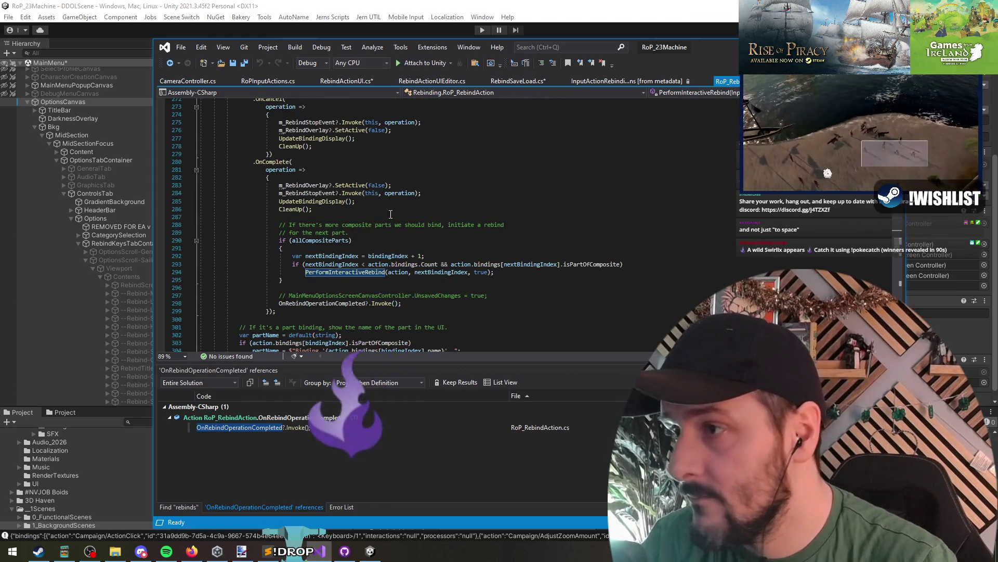
- List all references to m_RebindOperation from its use on line 324
{"action": "left_click", "coordinate": [408, 303]}
{"action": "scroll", "coordinate": [417, 283], "scroll_direction": "down", "scroll_amount": 7}
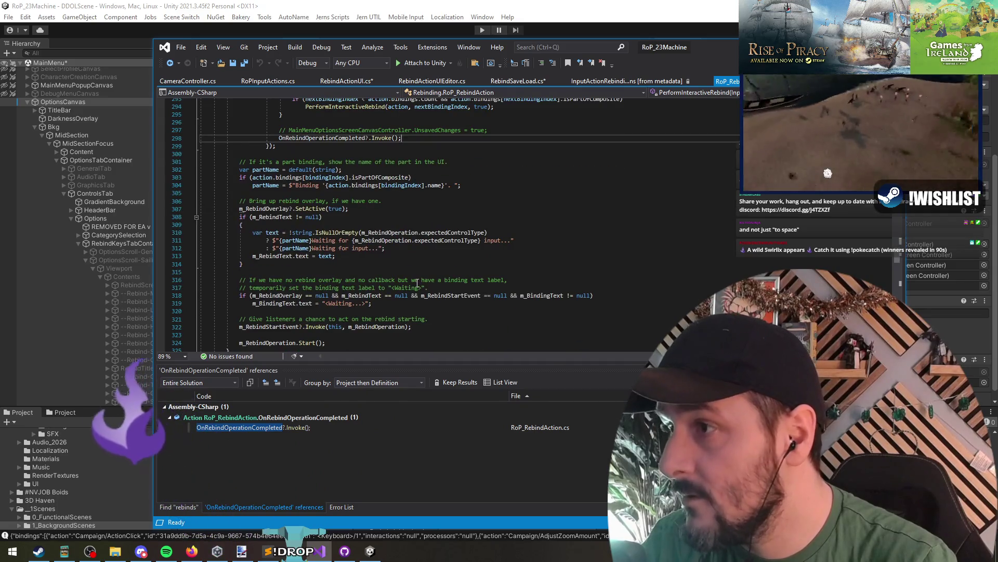
{"action": "left_click", "coordinate": [398, 271]}
{"action": "scroll", "coordinate": [398, 271], "scroll_direction": "down", "scroll_amount": 1}
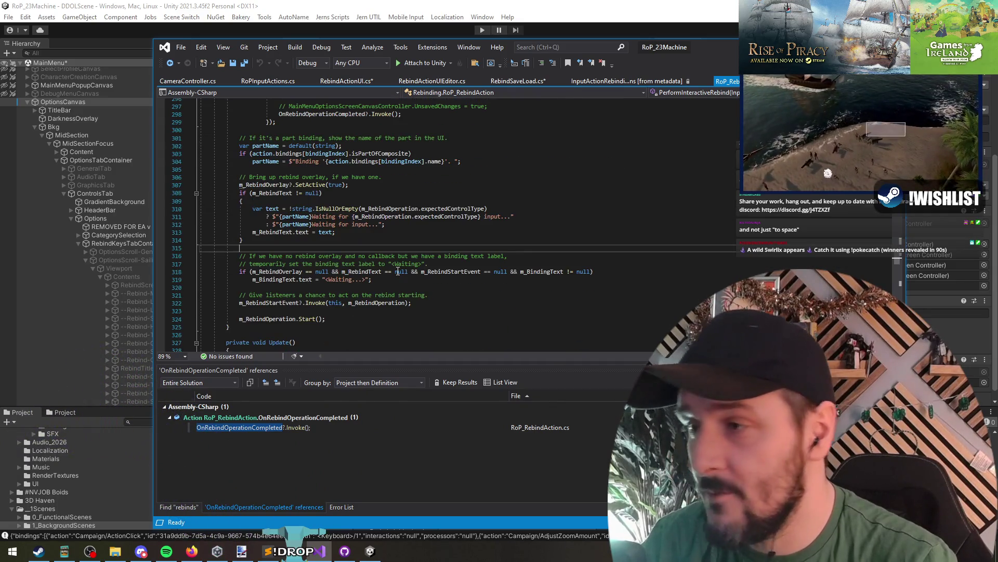
{"action": "left_click", "coordinate": [289, 321]}
{"action": "right_click", "coordinate": [290, 323]}
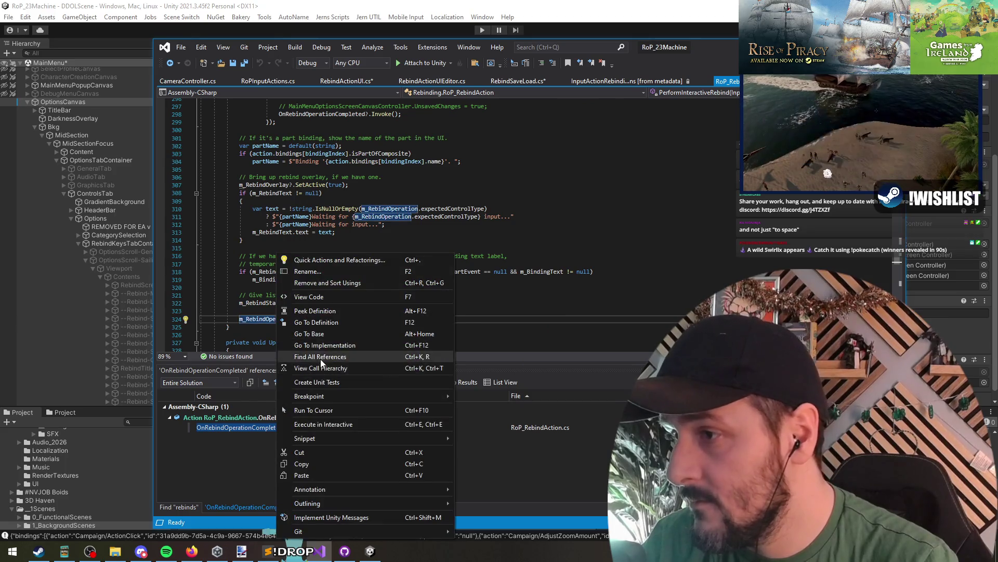
{"action": "left_click", "coordinate": [320, 359]}
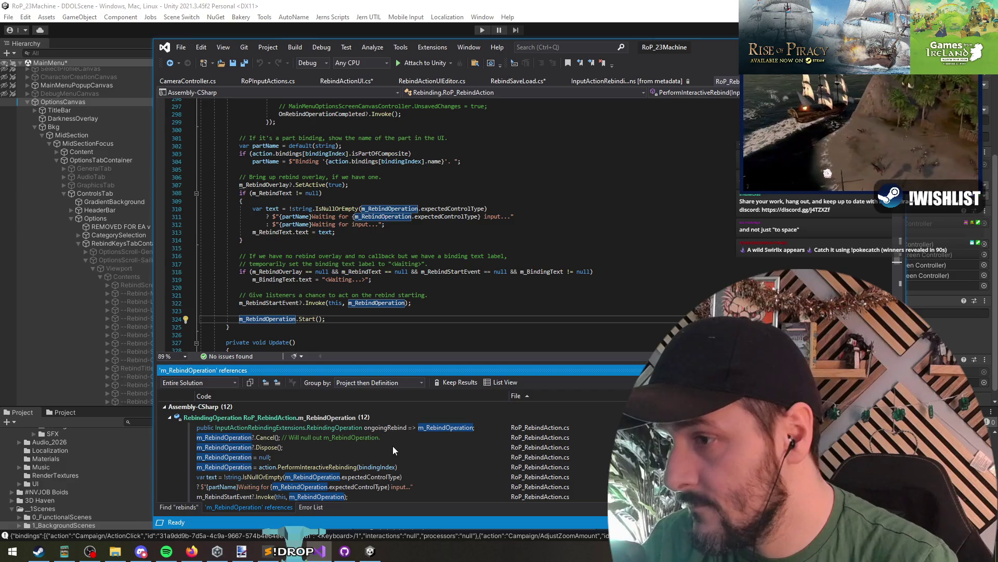
- Visit the ongoingRebind reference on line 157 and the m_RebindOperation?.Cancel() call on line 260
{"action": "mouse_move", "coordinate": [393, 445]}
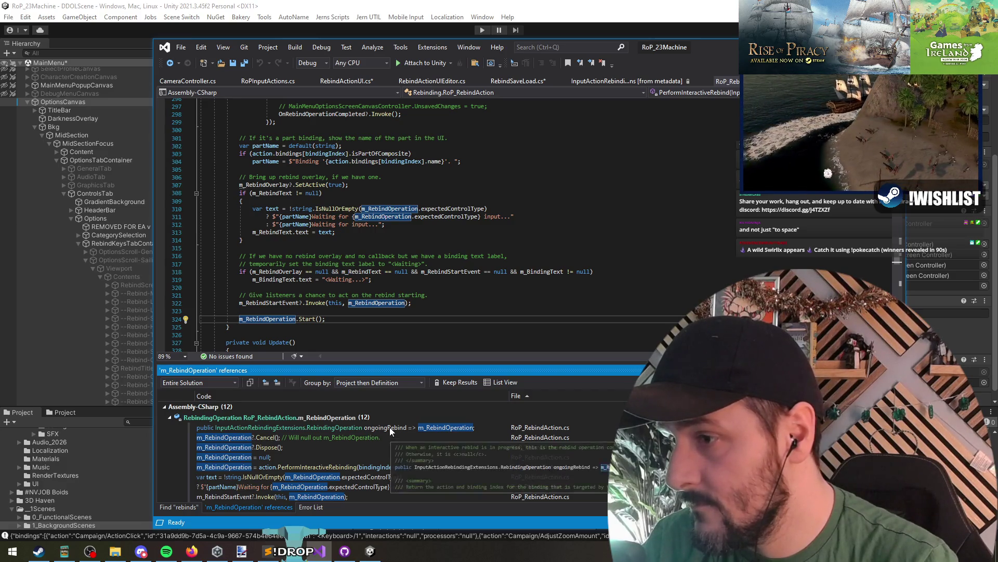
{"action": "left_click", "coordinate": [390, 426]}
{"action": "mouse_move", "coordinate": [422, 229]}
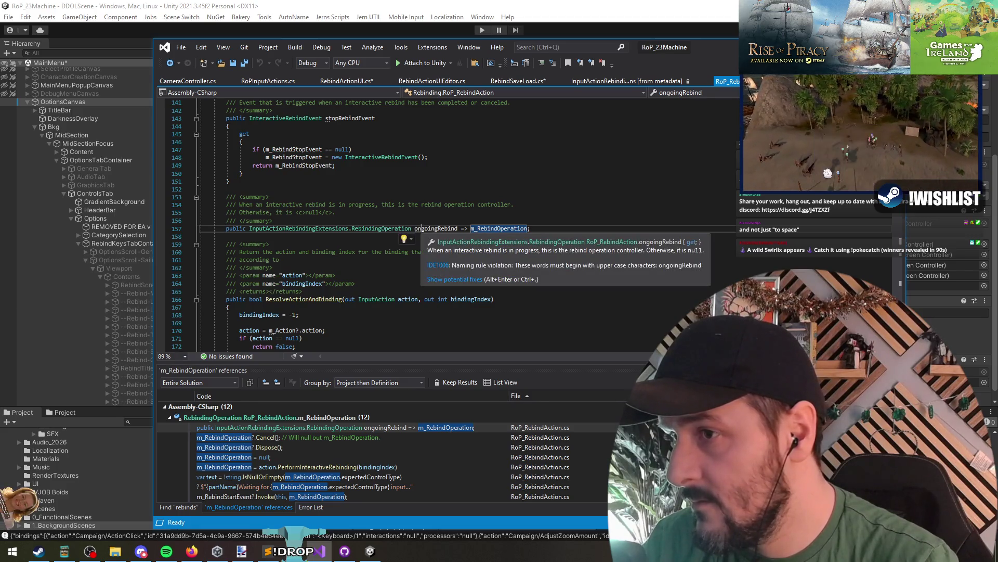
{"action": "key", "text": "ctrl+minus"}
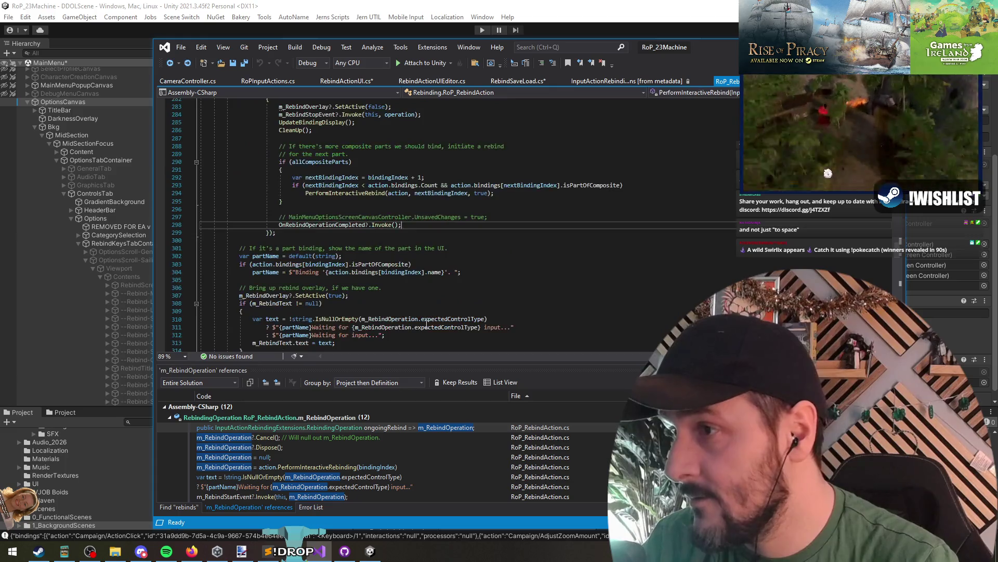
{"action": "left_click", "coordinate": [361, 439]}
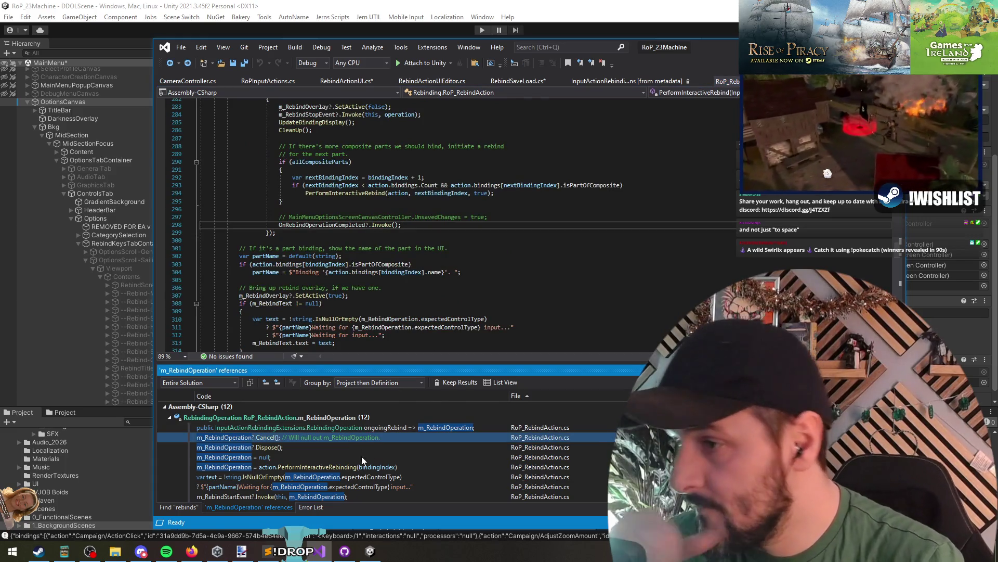
{"action": "double_click", "coordinate": [338, 439]}
{"action": "left_click_drag", "start_coordinate": [348, 231], "coordinate": [467, 228]}
{"action": "left_click", "coordinate": [467, 228]}
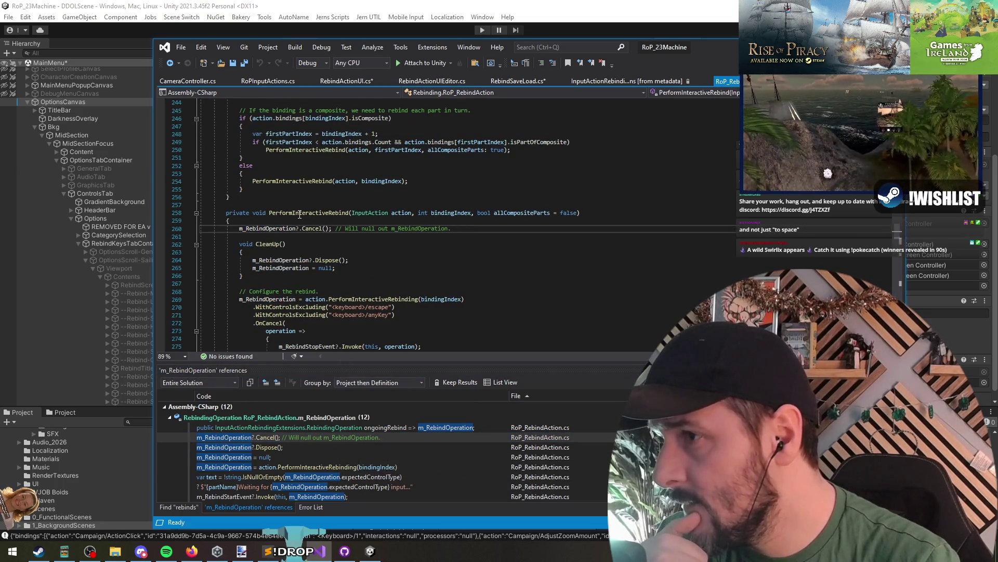
- Inspect the UpdateBindingDisplay call line in the script
{"action": "scroll", "coordinate": [401, 245], "scroll_direction": "up", "scroll_amount": 7}
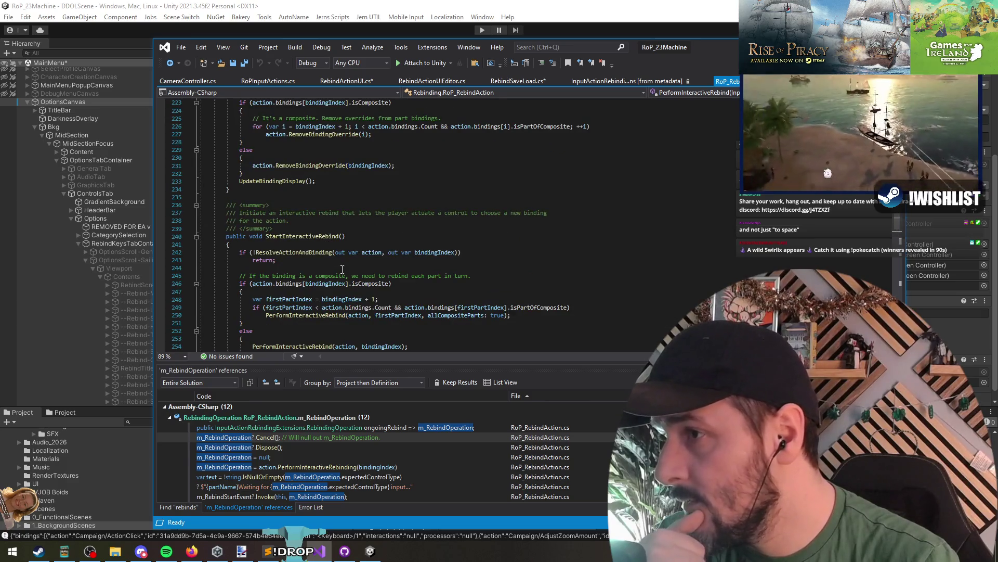
{"action": "scroll", "coordinate": [343, 270], "scroll_direction": "down", "scroll_amount": 2}
{"action": "scroll", "coordinate": [299, 167], "scroll_direction": "up", "scroll_amount": 7}
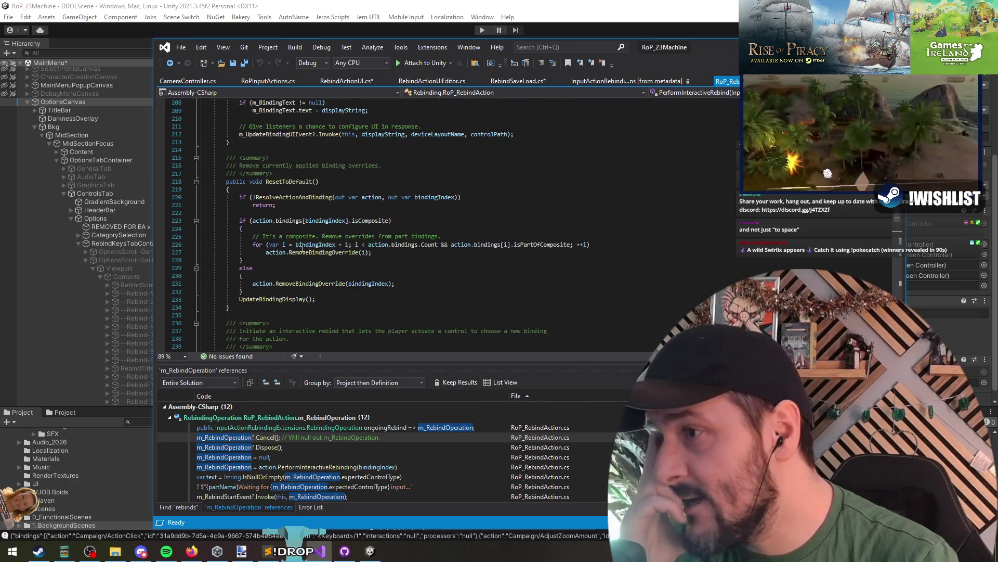
{"action": "double_click", "coordinate": [302, 300]}
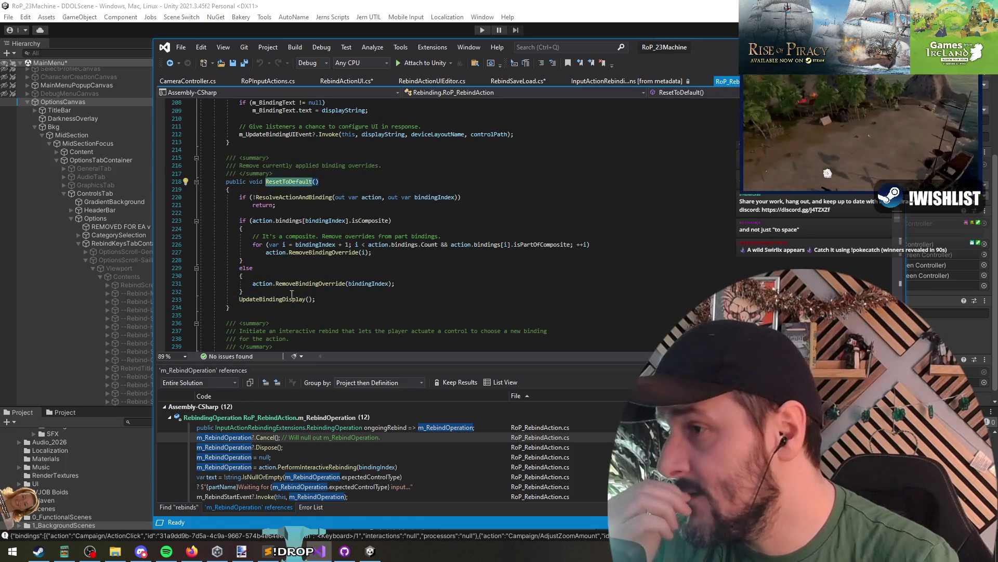
{"action": "triple_click", "coordinate": [285, 300]}
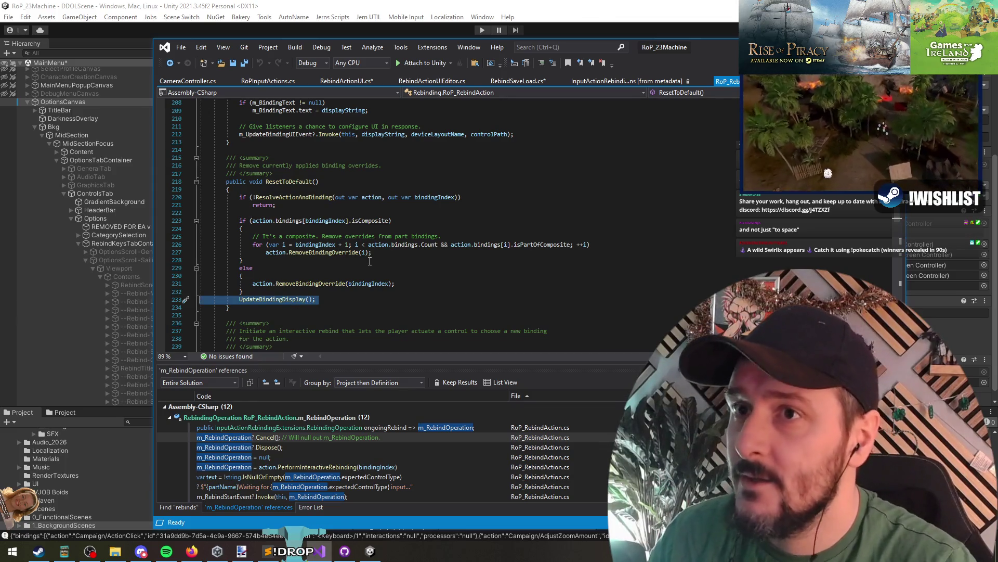
- Locate m_RebindOperation.Start() and open a blank line after the rebind method, above Update
{"action": "key", "text": "ctrl+Home"}
{"action": "key", "text": "F3"}
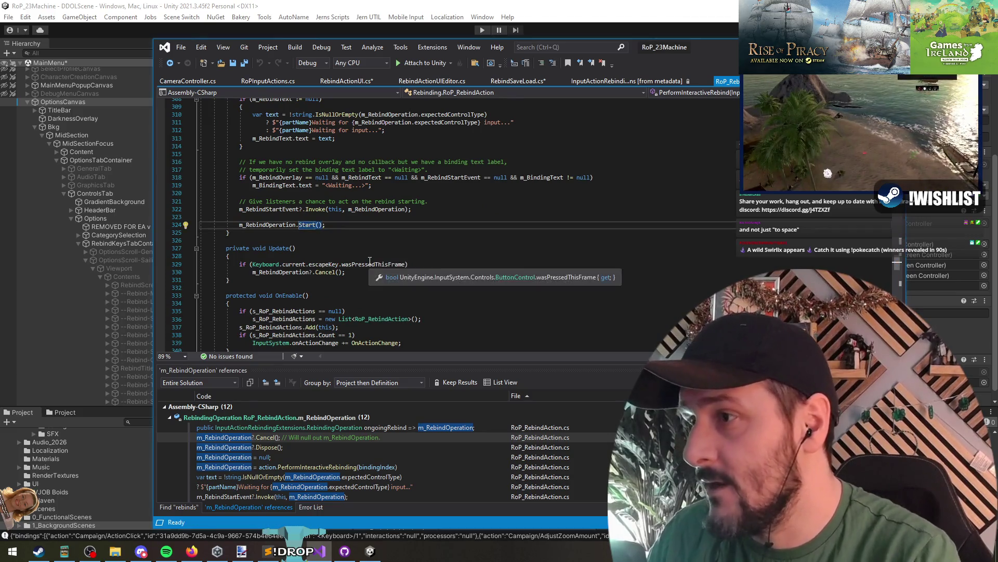
{"action": "left_click", "coordinate": [227, 241]}
{"action": "key", "text": "Return"}
- Add 'private void Start() { UpdateBindingDisplay(); }' below the rebind method and save RoP_RebindAction.cs
{"action": "key", "text": "Return"}
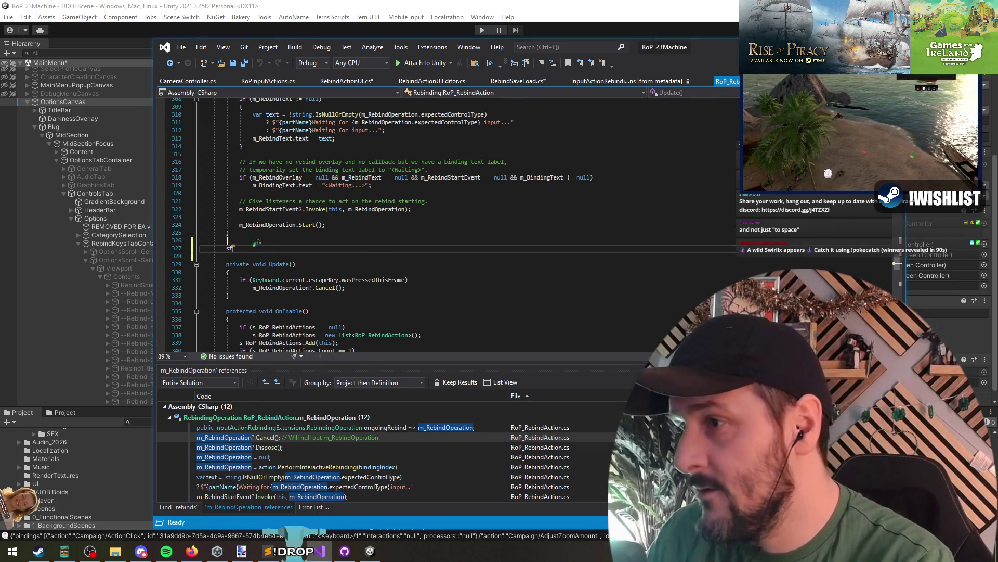
{"action": "key", "text": "Tab"}
{"action": "type", "text": "UpdateBindingDisplay();"}
{"action": "key", "text": "Return"}
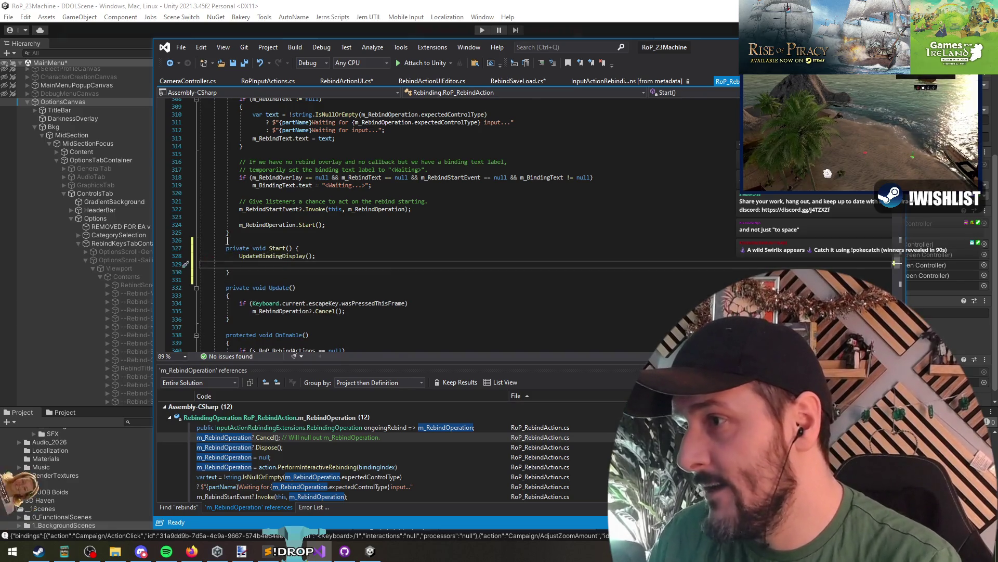
{"action": "key", "text": "BackSpace"}
{"action": "key", "text": "Return"}
{"action": "key", "text": "Return"}
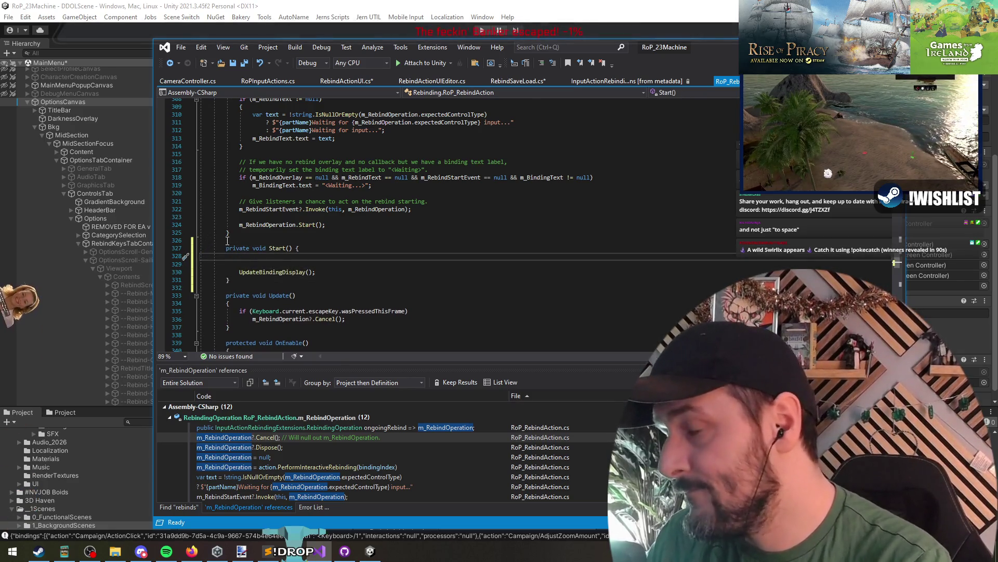
{"action": "type", "text": "stat"}
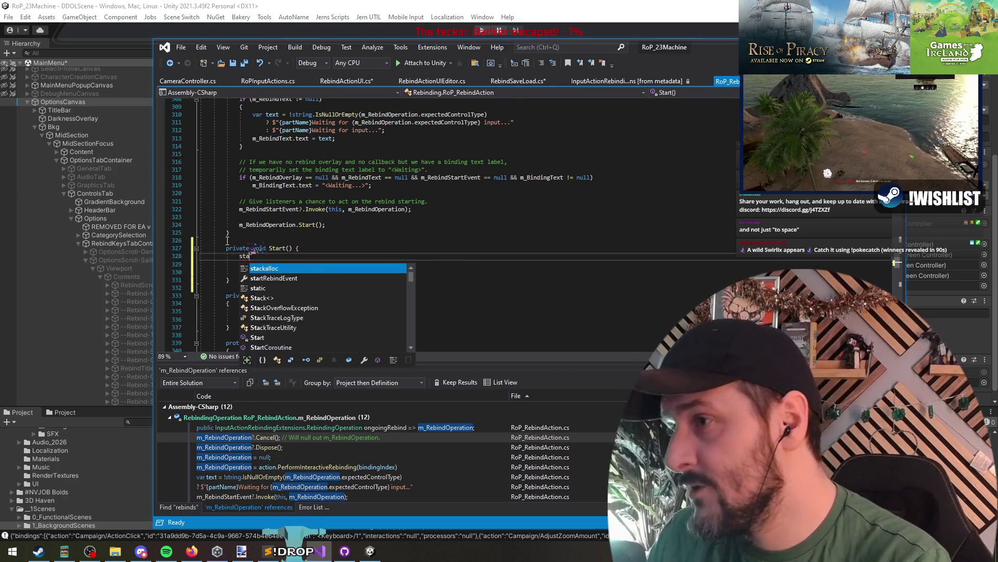
{"action": "key", "text": "ctrl+z"}
{"action": "key", "text": "ctrl+z"}
{"action": "key", "text": "ctrl+s"}
{"action": "left_click", "coordinate": [336, 4]}
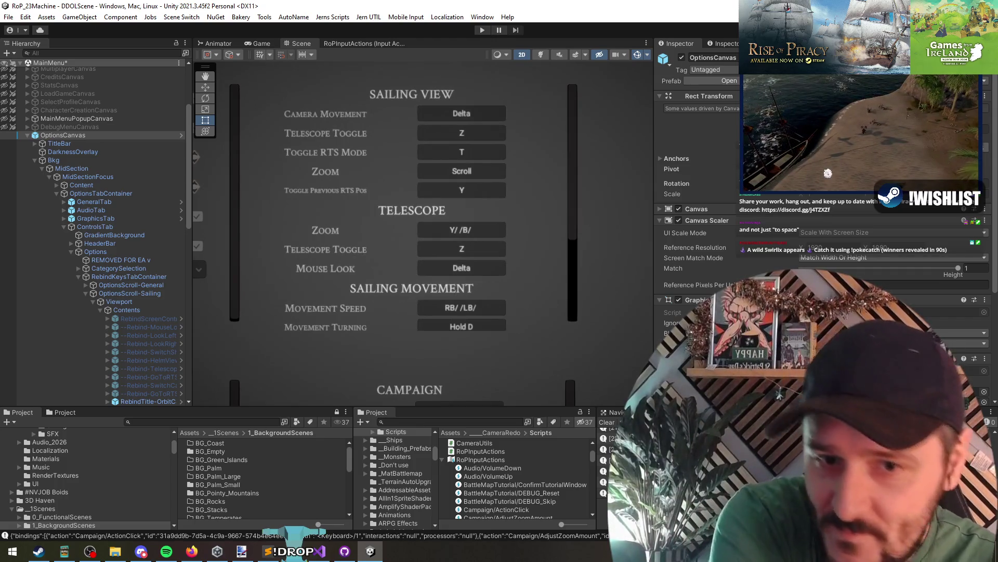
- Select OptionsCanvas and enter Play mode to test the rebinds, then bring Paint.NET forward
{"action": "left_click", "coordinate": [70, 138]}
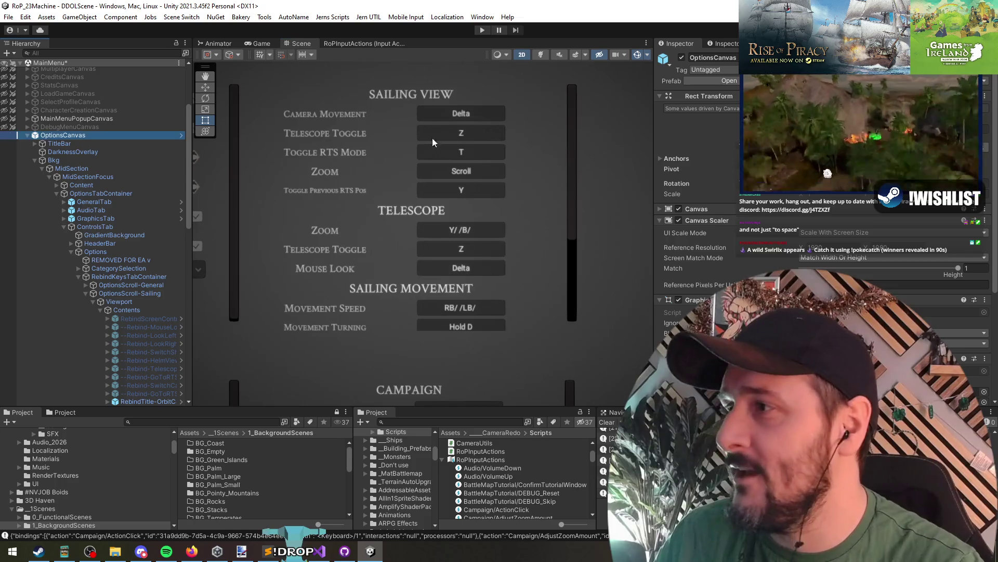
{"action": "left_click", "coordinate": [482, 30]}
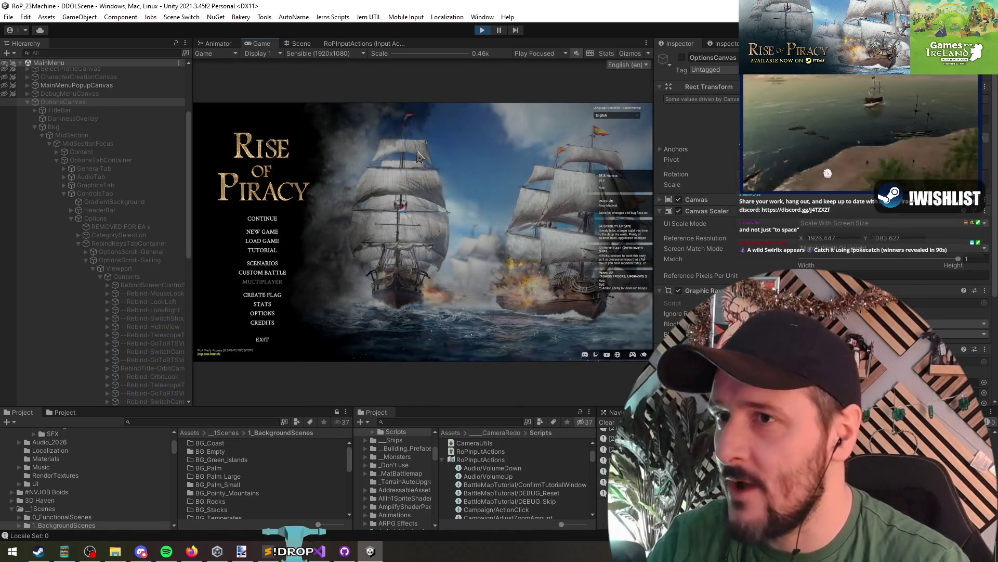
{"action": "key", "text": "alt+Tab"}
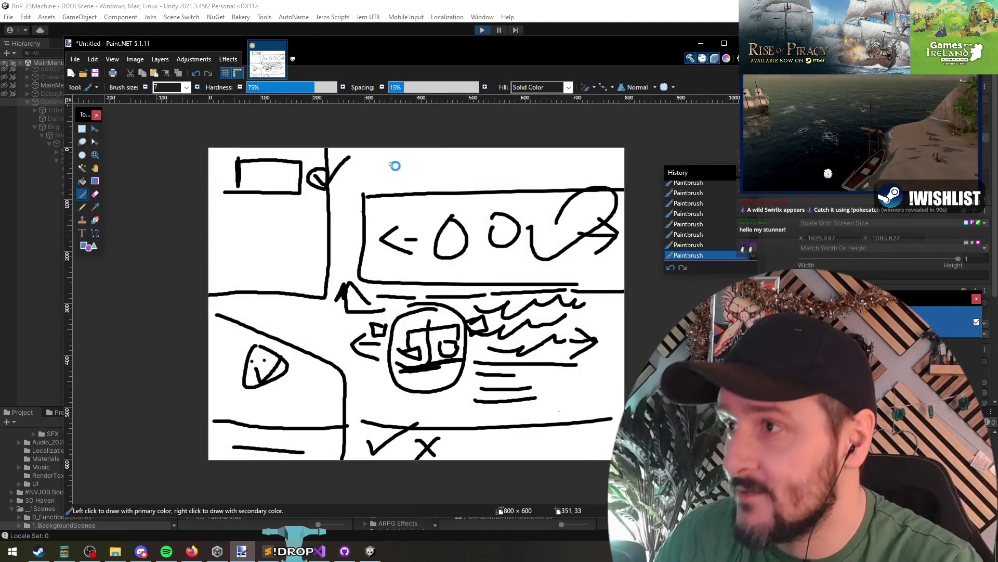
- Create a blank 800x600 image and sketch a box with four legs labelled 375
{"action": "key", "text": "ctrl+n"}
{"action": "left_click", "coordinate": [398, 343]}
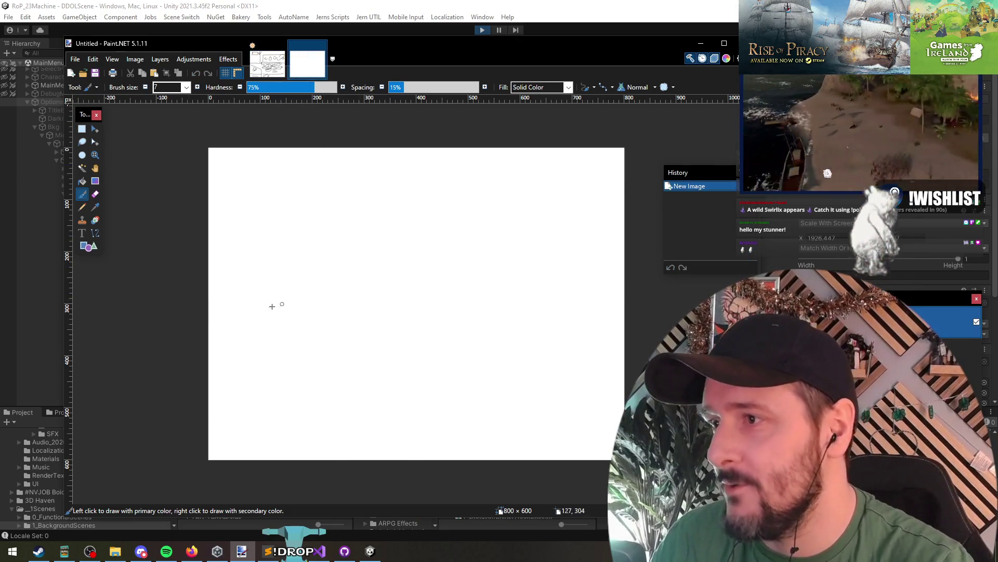
{"action": "mouse_move", "coordinate": [235, 212]}
{"action": "left_mouse_down"}
{"action": "mouse_move", "coordinate": [543, 217]}
{"action": "mouse_move", "coordinate": [558, 318]}
{"action": "mouse_move", "coordinate": [200, 329]}
{"action": "left_mouse_up"}
{"action": "left_click_drag", "start_coordinate": [231, 212], "coordinate": [242, 333]}
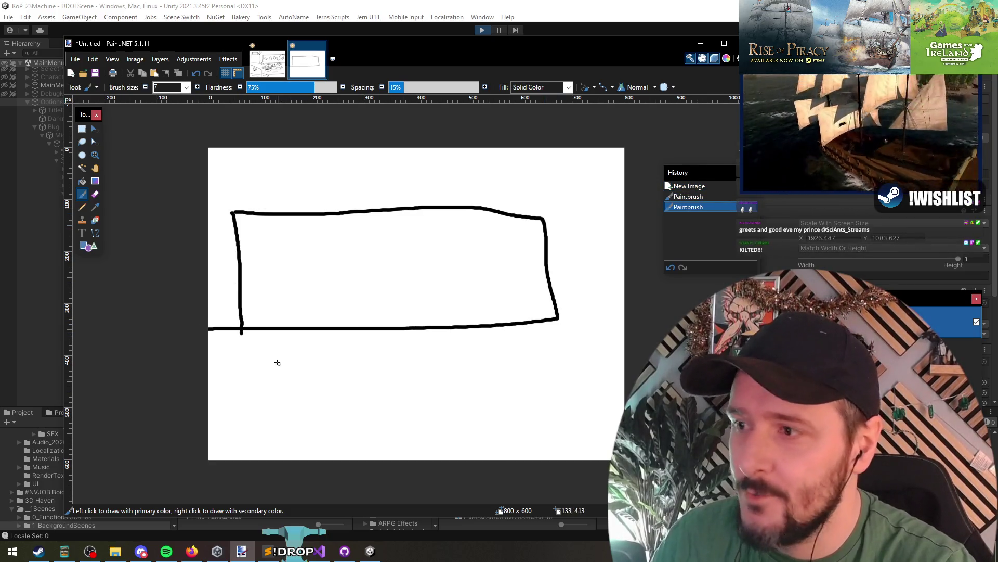
{"action": "left_click_drag", "start_coordinate": [284, 371], "coordinate": [247, 369]}
{"action": "left_click_drag", "start_coordinate": [363, 328], "coordinate": [325, 366]}
{"action": "left_click_drag", "start_coordinate": [458, 328], "coordinate": [426, 360]}
{"action": "mouse_move", "coordinate": [515, 325]}
{"action": "left_mouse_down"}
{"action": "mouse_move", "coordinate": [522, 359]}
{"action": "mouse_move", "coordinate": [468, 359]}
{"action": "left_mouse_up"}
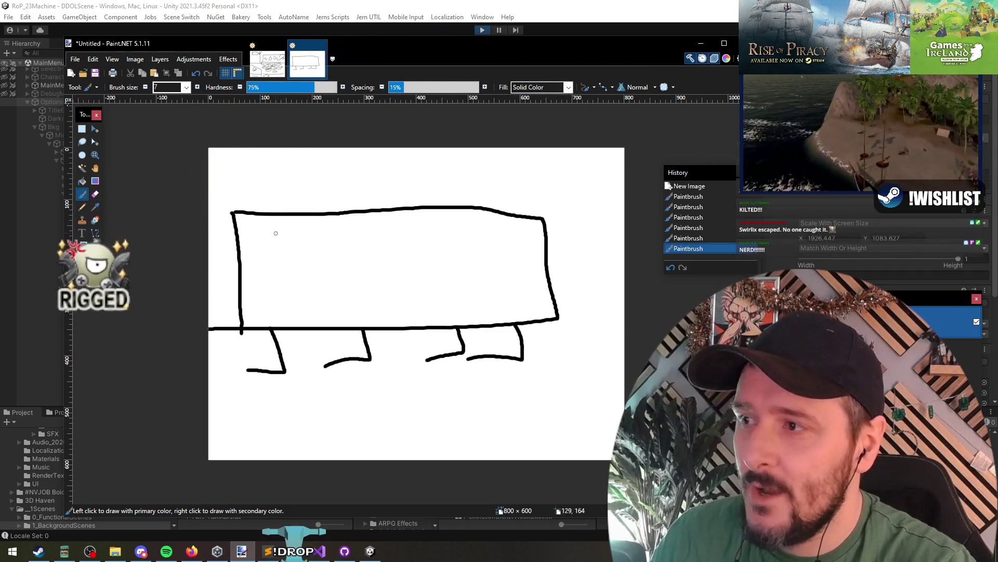
{"action": "left_click_drag", "start_coordinate": [275, 233], "coordinate": [288, 264]}
{"action": "left_click_drag", "start_coordinate": [350, 224], "coordinate": [366, 278]}
{"action": "mouse_move", "coordinate": [355, 245]}
{"action": "left_mouse_down"}
{"action": "mouse_move", "coordinate": [411, 249]}
{"action": "mouse_move", "coordinate": [401, 272]}
{"action": "left_mouse_up"}
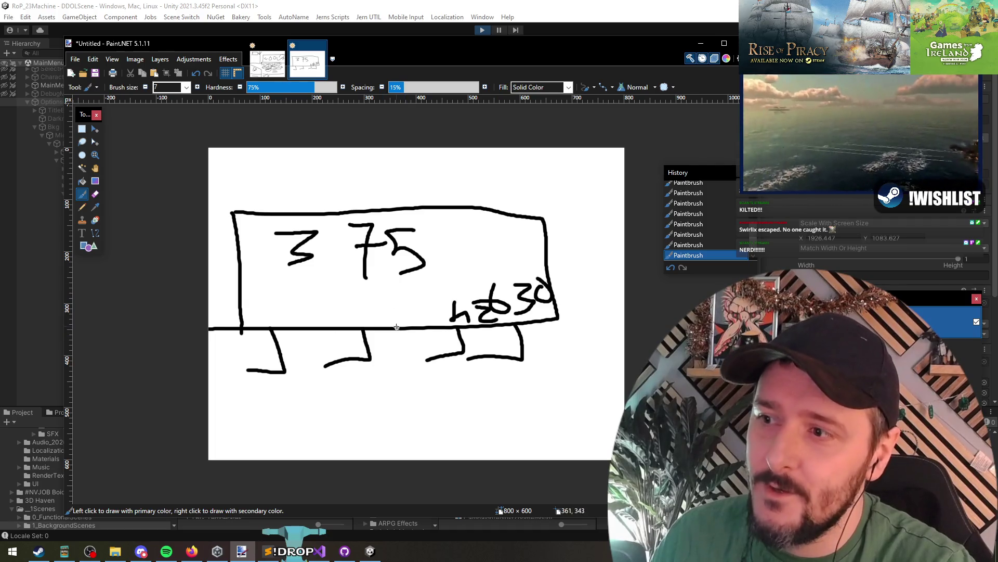
- Draw a lower box beneath the legs labelled 500
{"action": "mouse_move", "coordinate": [364, 382]}
{"action": "left_mouse_down"}
{"action": "mouse_move", "coordinate": [474, 375]}
{"action": "mouse_move", "coordinate": [335, 414]}
{"action": "left_mouse_up"}
{"action": "mouse_move", "coordinate": [387, 388]}
{"action": "left_mouse_down"}
{"action": "mouse_move", "coordinate": [388, 398]}
{"action": "mouse_move", "coordinate": [364, 405]}
{"action": "left_mouse_up"}
{"action": "mouse_move", "coordinate": [429, 387]}
{"action": "left_mouse_down"}
{"action": "mouse_move", "coordinate": [419, 395]}
{"action": "mouse_move", "coordinate": [429, 386]}
{"action": "left_mouse_up"}
{"action": "mouse_move", "coordinate": [450, 383]}
{"action": "left_mouse_down"}
{"action": "mouse_move", "coordinate": [436, 384]}
{"action": "mouse_move", "coordinate": [555, 395]}
{"action": "mouse_move", "coordinate": [581, 365]}
{"action": "mouse_move", "coordinate": [581, 259]}
{"action": "mouse_move", "coordinate": [485, 267]}
{"action": "mouse_move", "coordinate": [502, 276]}
{"action": "left_mouse_up"}
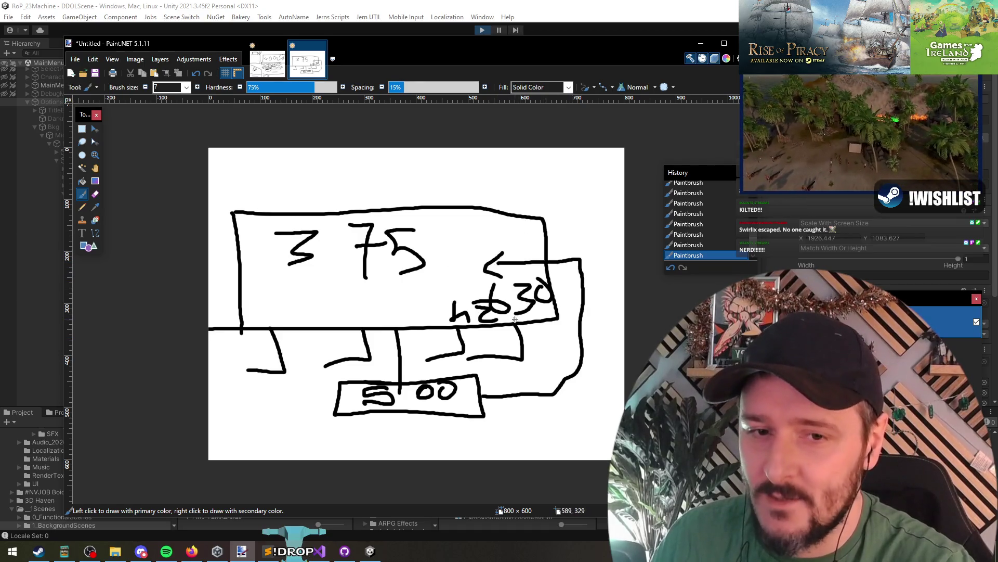
- Add an upward arrow, a boxed 750 at top right, and an IN label linked to 500
{"action": "mouse_move", "coordinate": [481, 250]}
{"action": "left_mouse_down"}
{"action": "mouse_move", "coordinate": [483, 177]}
{"action": "mouse_move", "coordinate": [513, 192]}
{"action": "left_mouse_up"}
{"action": "mouse_move", "coordinate": [511, 154]}
{"action": "left_mouse_down"}
{"action": "mouse_move", "coordinate": [530, 183]}
{"action": "mouse_move", "coordinate": [552, 170]}
{"action": "mouse_move", "coordinate": [578, 173]}
{"action": "mouse_move", "coordinate": [564, 185]}
{"action": "left_mouse_up"}
{"action": "left_click_drag", "start_coordinate": [593, 155], "coordinate": [594, 156]}
{"action": "mouse_move", "coordinate": [520, 204]}
{"action": "left_mouse_down"}
{"action": "mouse_move", "coordinate": [617, 199]}
{"action": "mouse_move", "coordinate": [615, 148]}
{"action": "left_mouse_up"}
{"action": "mouse_move", "coordinate": [505, 148]}
{"action": "left_mouse_down"}
{"action": "mouse_move", "coordinate": [513, 203]}
{"action": "mouse_move", "coordinate": [540, 201]}
{"action": "left_mouse_up"}
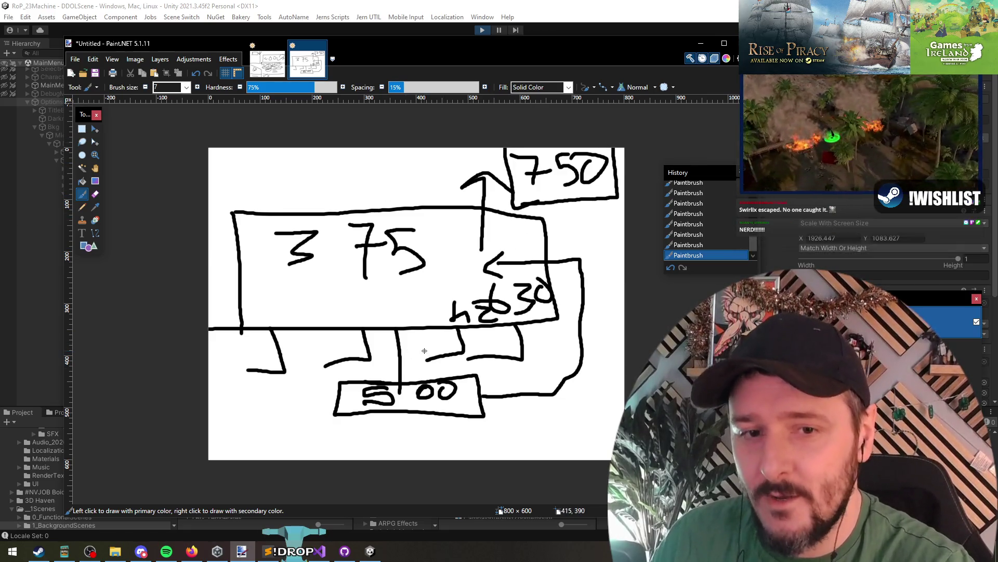
{"action": "left_click_drag", "start_coordinate": [399, 376], "coordinate": [405, 395]}
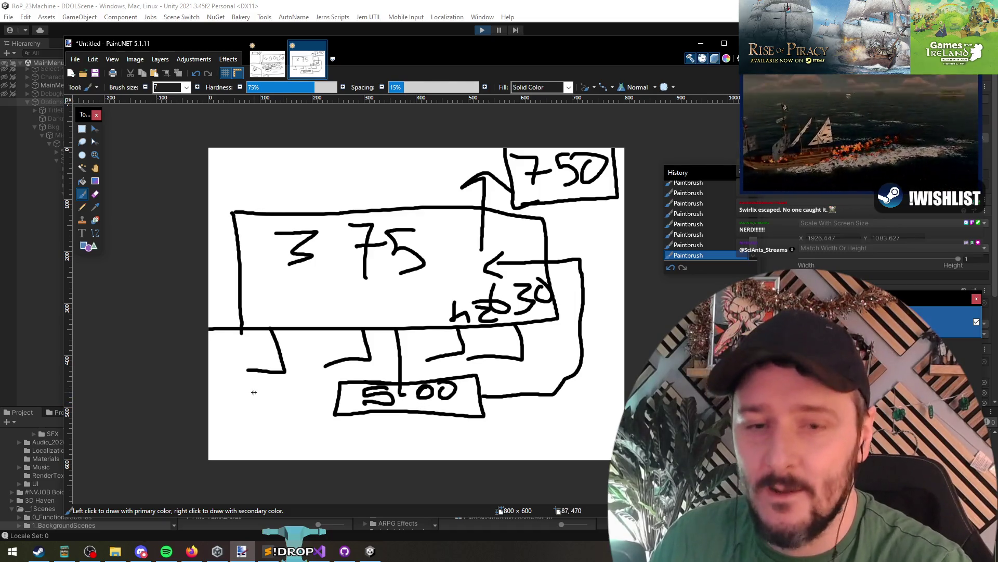
{"action": "mouse_move", "coordinate": [266, 415]}
{"action": "left_mouse_down"}
{"action": "mouse_move", "coordinate": [268, 392]}
{"action": "mouse_move", "coordinate": [284, 382]}
{"action": "left_mouse_up"}
{"action": "left_click_drag", "start_coordinate": [241, 419], "coordinate": [333, 416]}
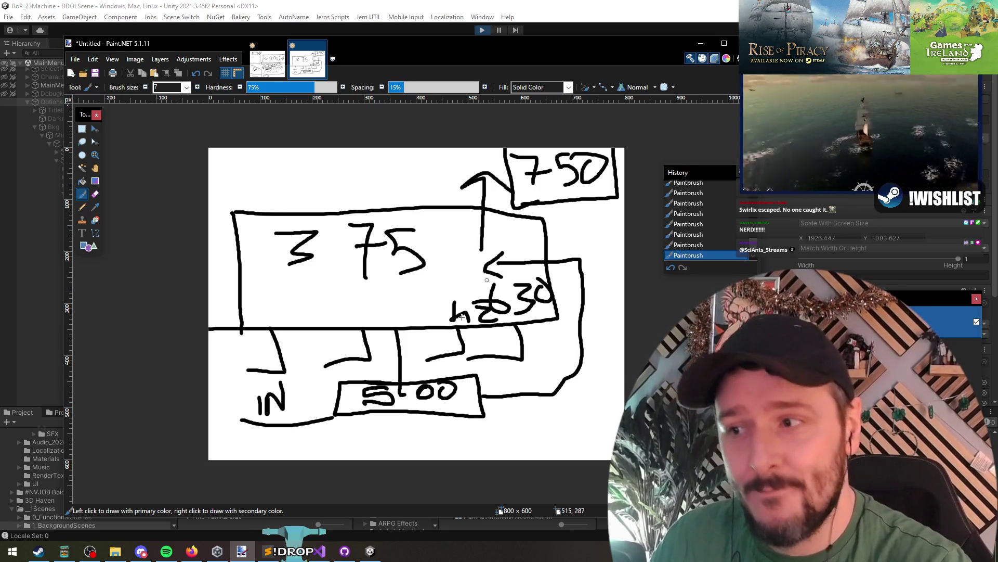
- Cross out the 375–500 link, add a bracket, a left arrow from 750, and 375 at top
{"action": "mouse_move", "coordinate": [390, 341]}
{"action": "left_mouse_down"}
{"action": "mouse_move", "coordinate": [412, 360]}
{"action": "mouse_move", "coordinate": [385, 364]}
{"action": "left_mouse_up"}
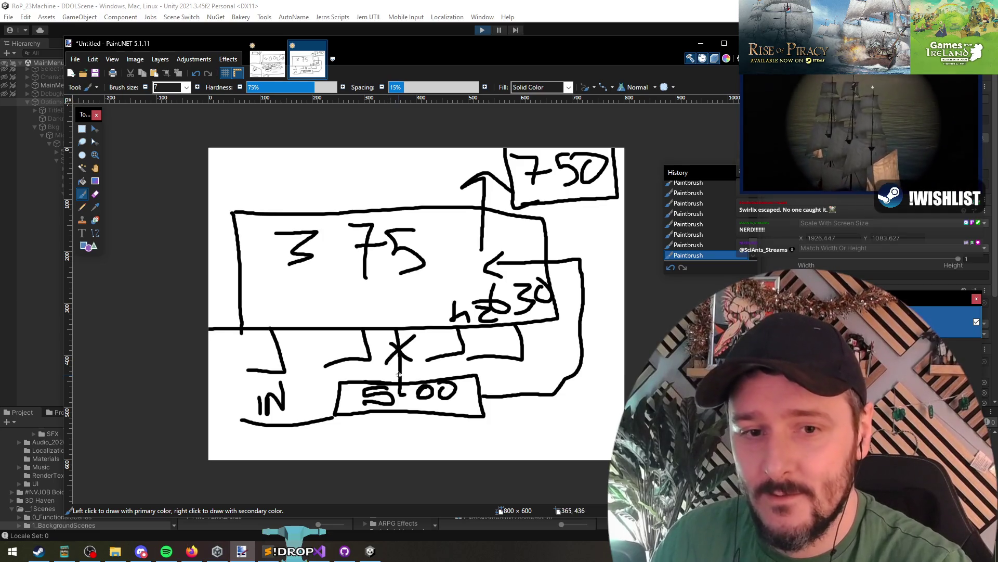
{"action": "mouse_move", "coordinate": [467, 280]}
{"action": "left_mouse_down"}
{"action": "mouse_move", "coordinate": [428, 281]}
{"action": "mouse_move", "coordinate": [431, 326]}
{"action": "mouse_move", "coordinate": [439, 307]}
{"action": "left_mouse_up"}
{"action": "left_click_drag", "start_coordinate": [440, 298], "coordinate": [440, 321]}
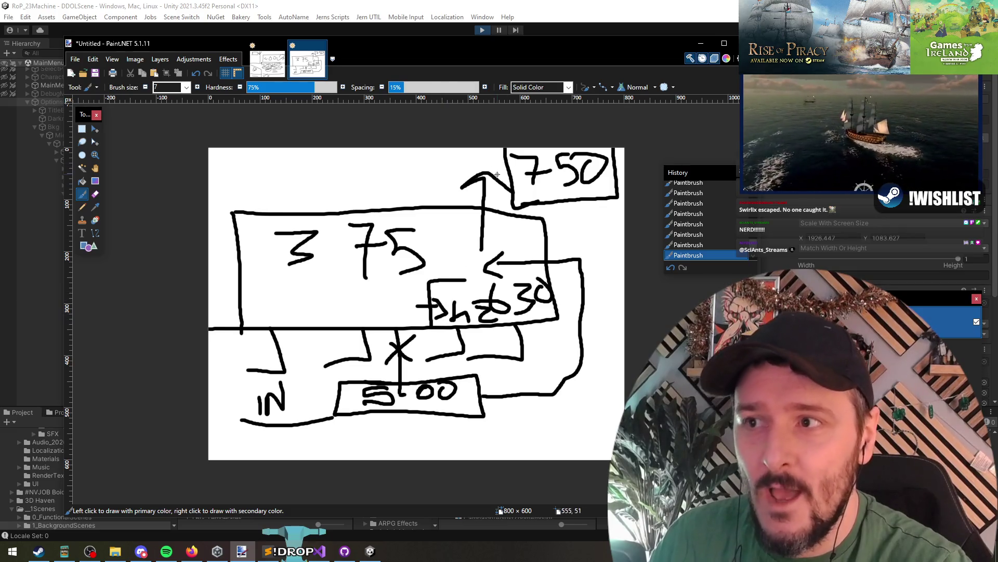
{"action": "mouse_move", "coordinate": [507, 170]}
{"action": "left_mouse_down"}
{"action": "mouse_move", "coordinate": [476, 162]}
{"action": "mouse_move", "coordinate": [366, 175]}
{"action": "mouse_move", "coordinate": [400, 188]}
{"action": "left_mouse_up"}
{"action": "mouse_move", "coordinate": [254, 168]}
{"action": "left_mouse_down"}
{"action": "mouse_move", "coordinate": [291, 171]}
{"action": "mouse_move", "coordinate": [266, 195]}
{"action": "mouse_move", "coordinate": [305, 202]}
{"action": "left_mouse_up"}
{"action": "mouse_move", "coordinate": [298, 189]}
{"action": "left_mouse_down"}
{"action": "mouse_move", "coordinate": [328, 185]}
{"action": "mouse_move", "coordinate": [334, 174]}
{"action": "left_mouse_up"}
{"action": "mouse_move", "coordinate": [317, 175]}
{"action": "left_mouse_down"}
{"action": "mouse_move", "coordinate": [335, 194]}
{"action": "mouse_move", "coordinate": [318, 202]}
{"action": "left_mouse_up"}
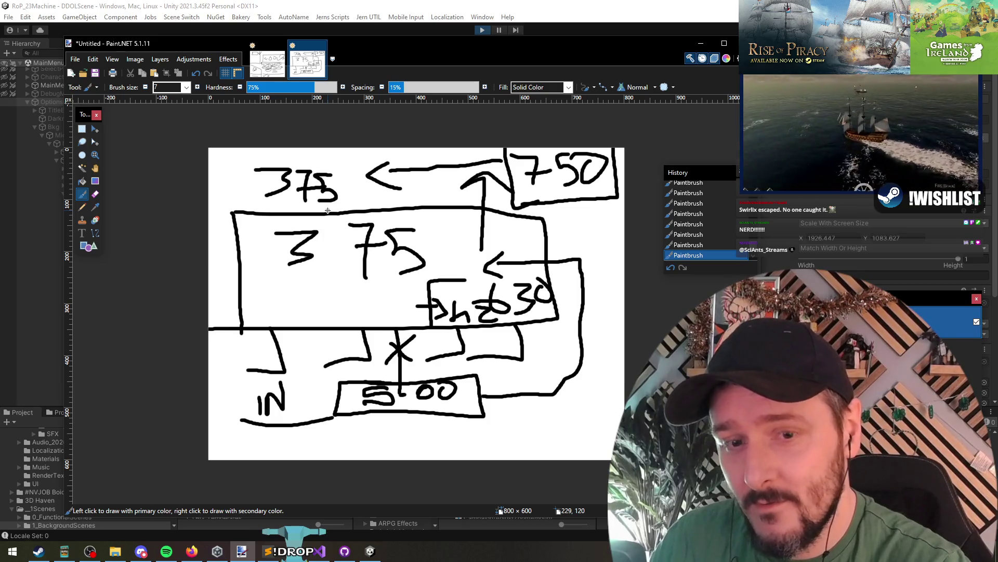
- Box the IN label, add a small box below it, and thicken the link and X mark
{"action": "mouse_move", "coordinate": [299, 376]}
{"action": "left_mouse_down"}
{"action": "mouse_move", "coordinate": [240, 378]}
{"action": "mouse_move", "coordinate": [241, 420]}
{"action": "mouse_move", "coordinate": [300, 419]}
{"action": "left_mouse_up"}
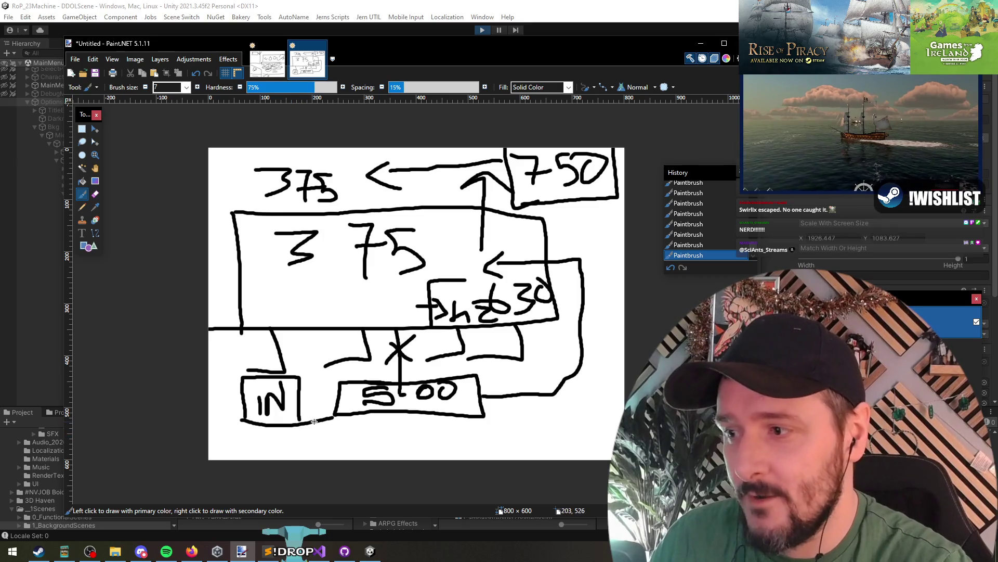
{"action": "mouse_move", "coordinate": [302, 427]}
{"action": "left_mouse_down"}
{"action": "mouse_move", "coordinate": [255, 453]}
{"action": "mouse_move", "coordinate": [250, 427]}
{"action": "mouse_move", "coordinate": [291, 447]}
{"action": "left_mouse_up"}
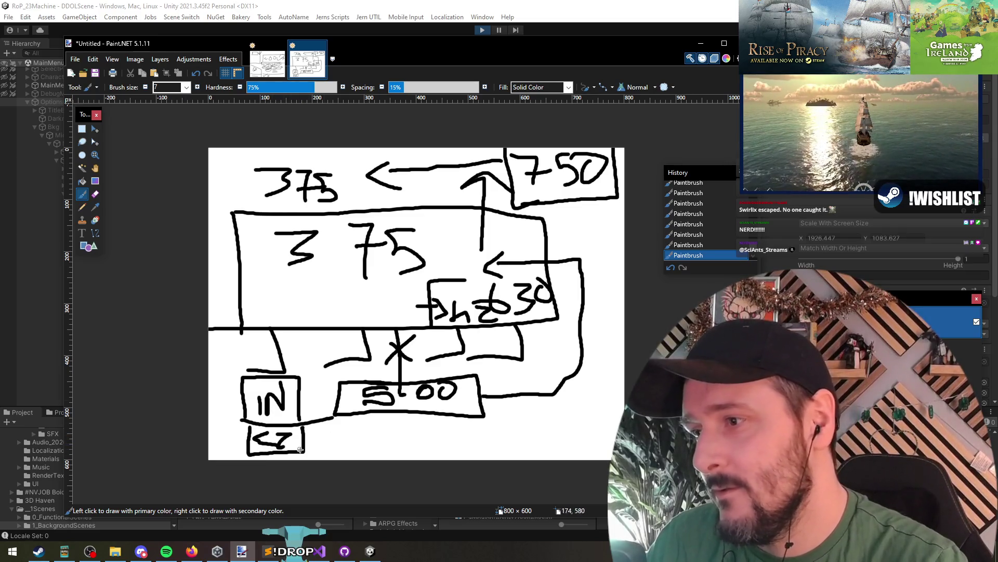
{"action": "left_click_drag", "start_coordinate": [337, 415], "coordinate": [318, 424]}
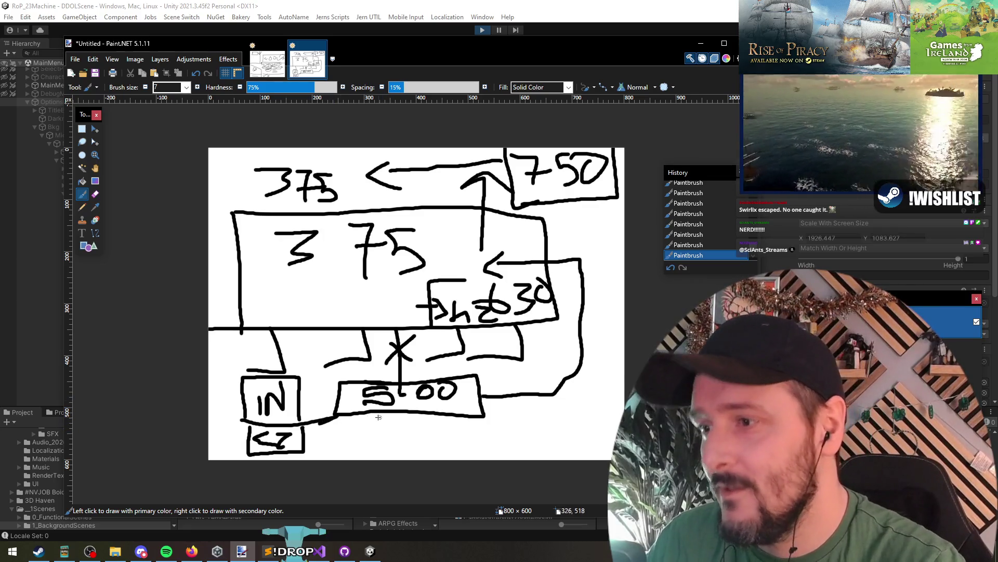
{"action": "mouse_move", "coordinate": [393, 354]}
{"action": "left_mouse_down"}
{"action": "mouse_move", "coordinate": [413, 355]}
{"action": "mouse_move", "coordinate": [388, 365]}
{"action": "left_mouse_up"}
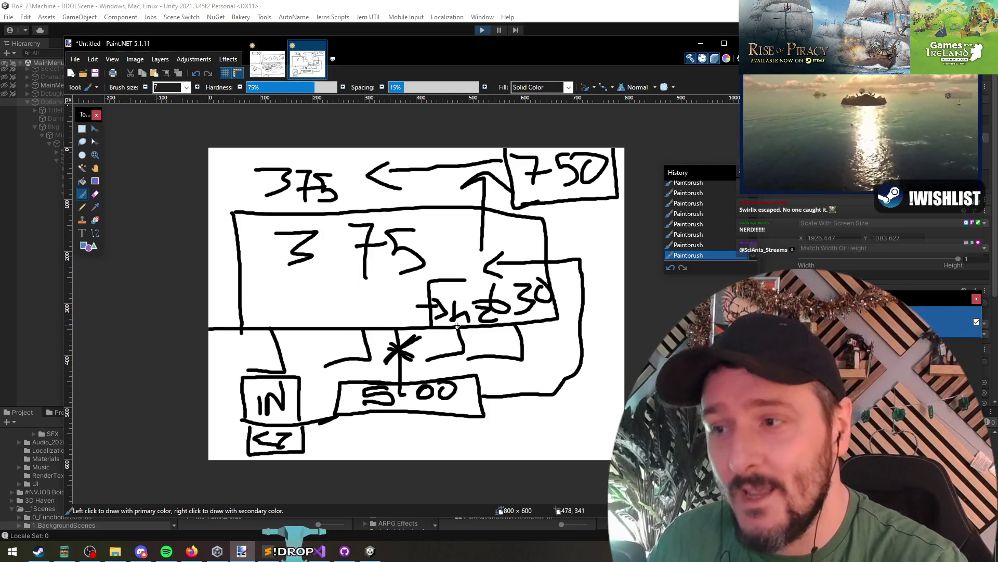
- Draw lines and tick strokes below the 500 box and a horizontal divider across the 375 box
{"action": "mouse_move", "coordinate": [350, 436]}
{"action": "left_mouse_down"}
{"action": "mouse_move", "coordinate": [390, 427]}
{"action": "mouse_move", "coordinate": [574, 459]}
{"action": "left_mouse_up"}
{"action": "mouse_move", "coordinate": [375, 413]}
{"action": "left_mouse_down"}
{"action": "mouse_move", "coordinate": [381, 427]}
{"action": "mouse_move", "coordinate": [587, 446]}
{"action": "left_mouse_up"}
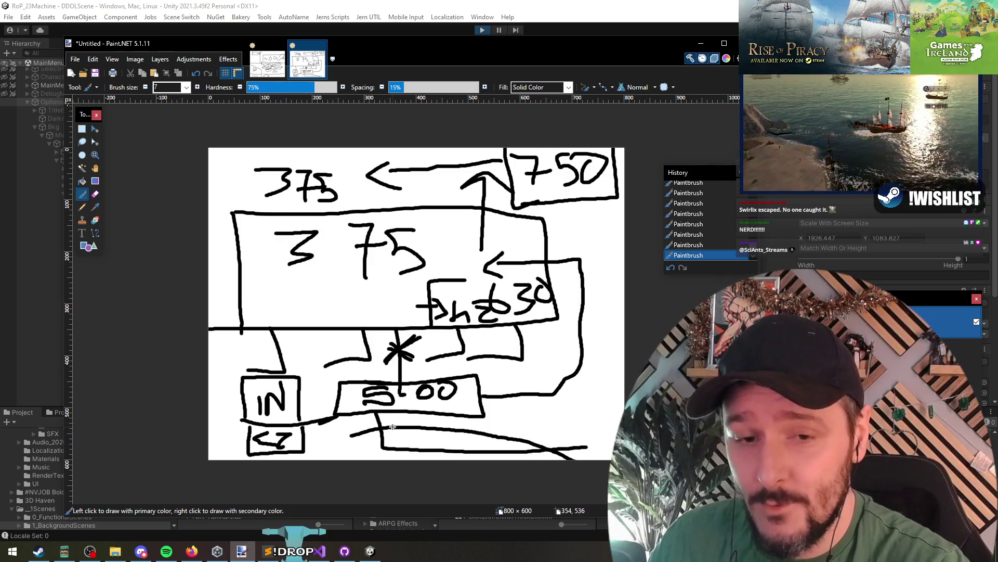
{"action": "mouse_move", "coordinate": [395, 430]}
{"action": "left_mouse_down"}
{"action": "mouse_move", "coordinate": [399, 457]}
{"action": "mouse_move", "coordinate": [435, 459]}
{"action": "left_mouse_up"}
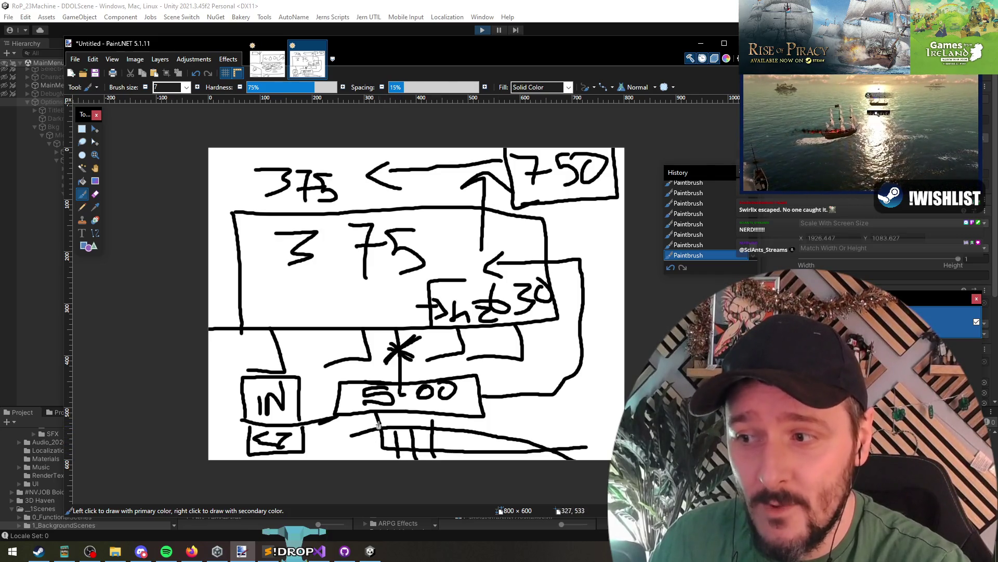
{"action": "left_click_drag", "start_coordinate": [382, 426], "coordinate": [396, 459]}
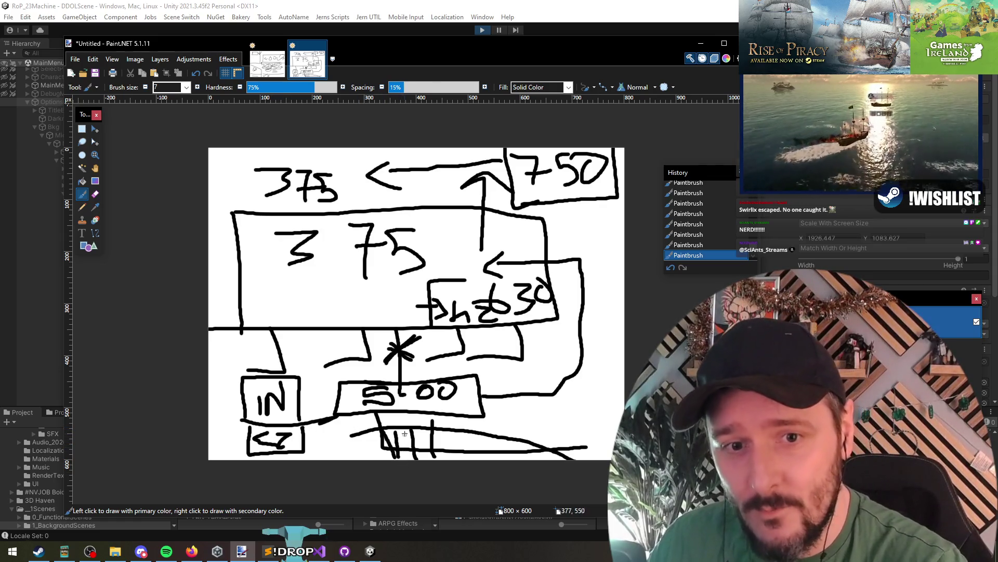
{"action": "left_click_drag", "start_coordinate": [258, 285], "coordinate": [460, 288]}
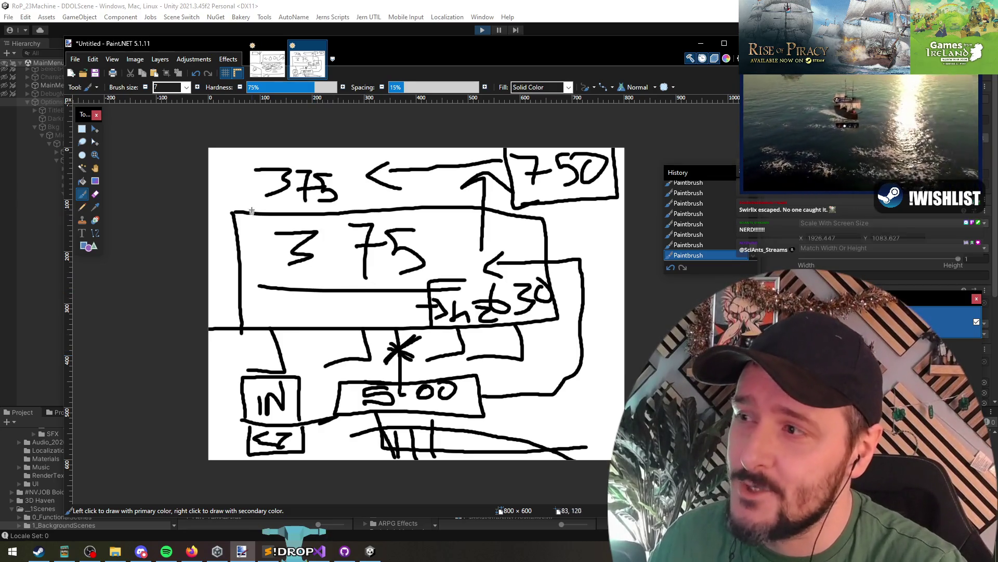
- Draw bracket strokes around the top arrow, the right side, and the left of the big box
{"action": "left_click_drag", "start_coordinate": [252, 191], "coordinate": [212, 192]}
{"action": "left_click_drag", "start_coordinate": [380, 211], "coordinate": [344, 195]}
{"action": "left_click_drag", "start_coordinate": [456, 206], "coordinate": [424, 190]}
{"action": "left_click_drag", "start_coordinate": [547, 229], "coordinate": [575, 254]}
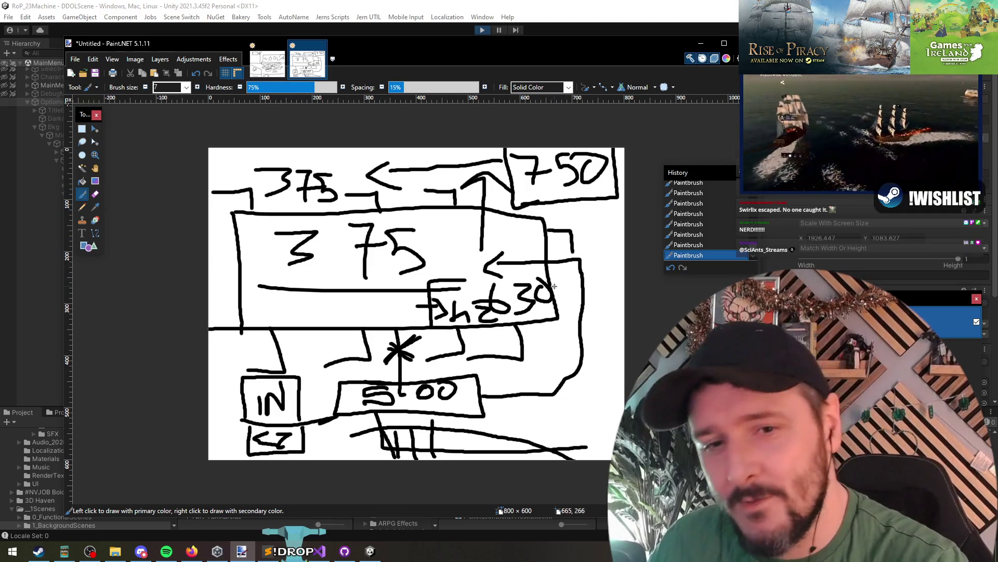
{"action": "left_click_drag", "start_coordinate": [552, 285], "coordinate": [576, 300]}
{"action": "mouse_move", "coordinate": [239, 289]}
{"action": "left_mouse_down"}
{"action": "mouse_move", "coordinate": [222, 290]}
{"action": "mouse_move", "coordinate": [221, 323]}
{"action": "left_mouse_up"}
{"action": "left_click_drag", "start_coordinate": [229, 231], "coordinate": [219, 255]}
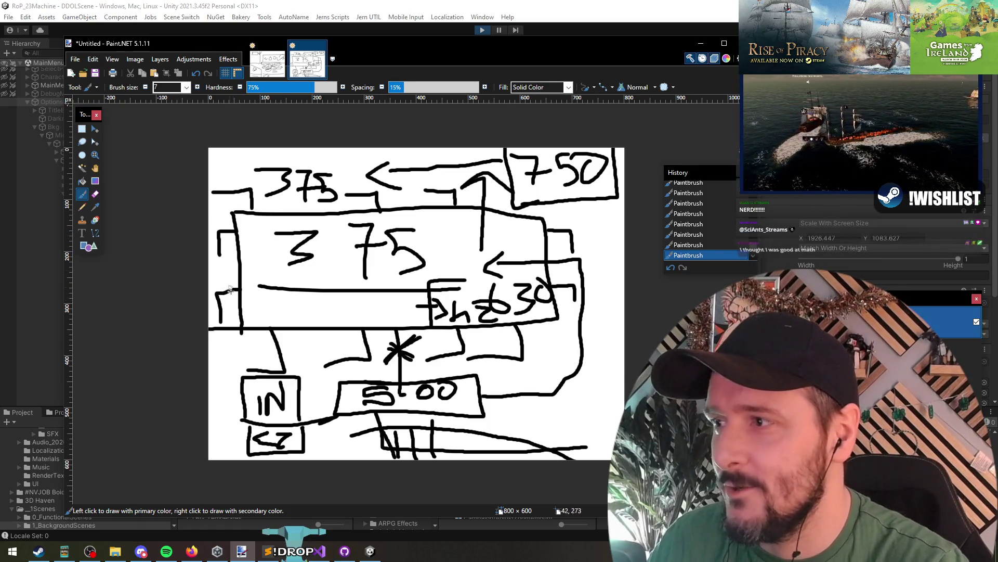
{"action": "left_click_drag", "start_coordinate": [237, 328], "coordinate": [228, 327]}
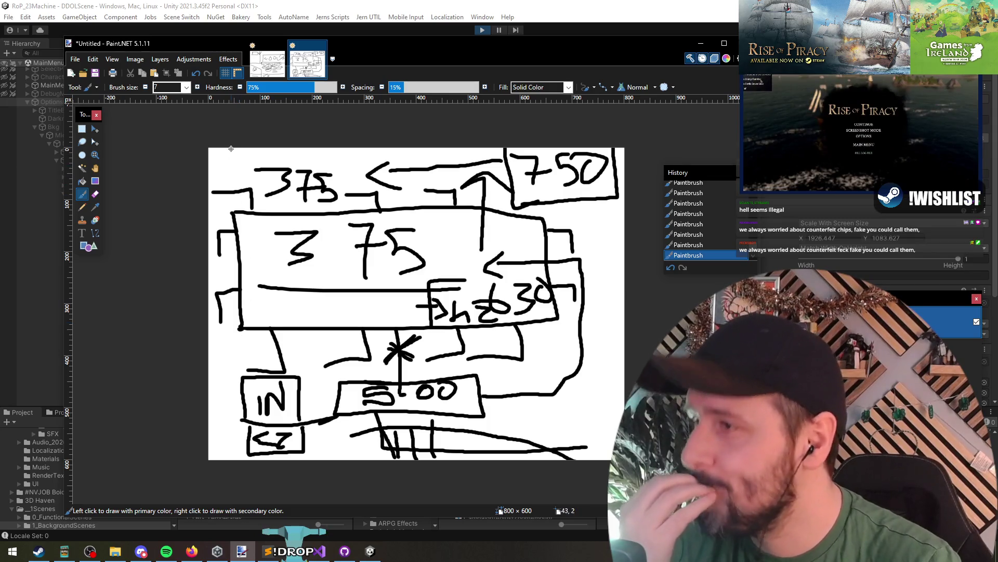
- Mark the top-left and bottom-right canvas corners and write J, 15, C in the 375 strip
{"action": "left_click_drag", "start_coordinate": [209, 167], "coordinate": [228, 147]}
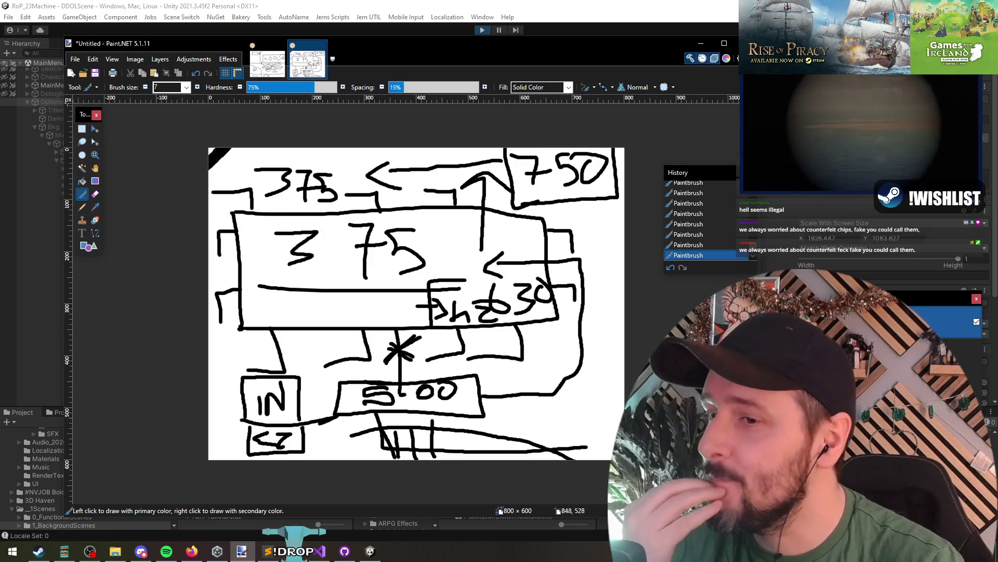
{"action": "left_click_drag", "start_coordinate": [598, 460], "coordinate": [640, 426]}
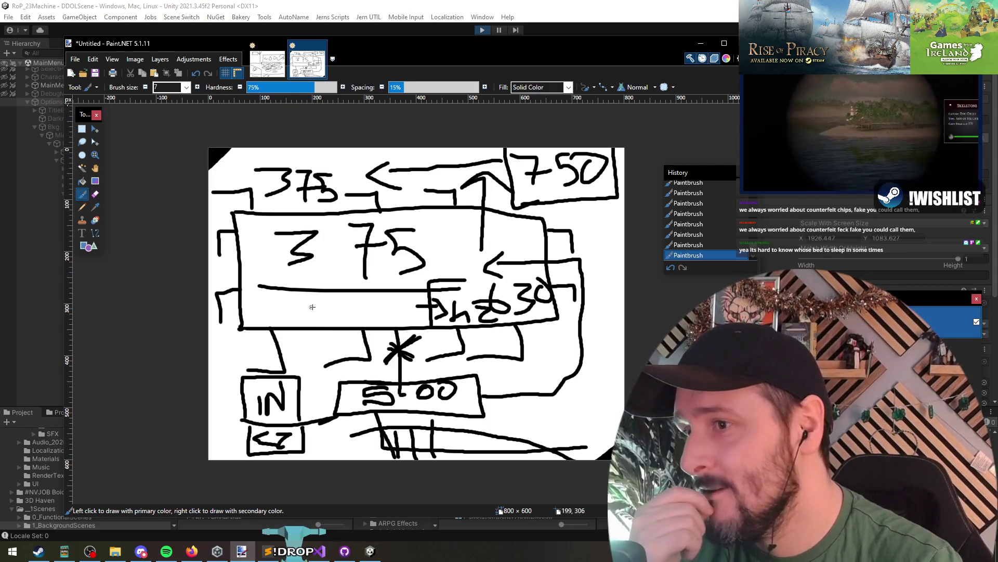
{"action": "left_click_drag", "start_coordinate": [289, 295], "coordinate": [273, 321]}
{"action": "mouse_move", "coordinate": [353, 296]}
{"action": "left_mouse_down"}
{"action": "mouse_move", "coordinate": [337, 299]}
{"action": "mouse_move", "coordinate": [354, 316]}
{"action": "mouse_move", "coordinate": [325, 326]}
{"action": "left_mouse_up"}
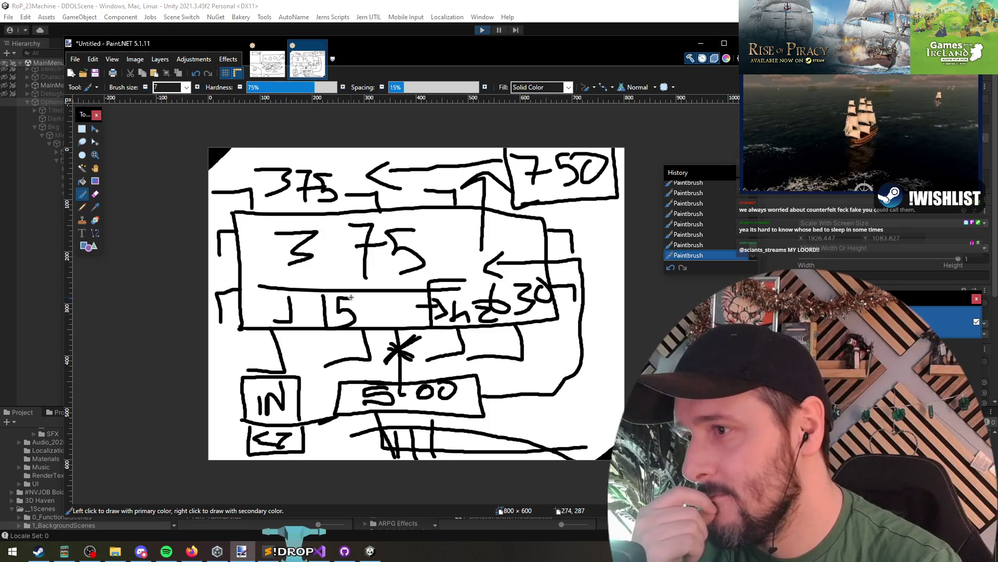
{"action": "left_click_drag", "start_coordinate": [392, 297], "coordinate": [401, 322]}
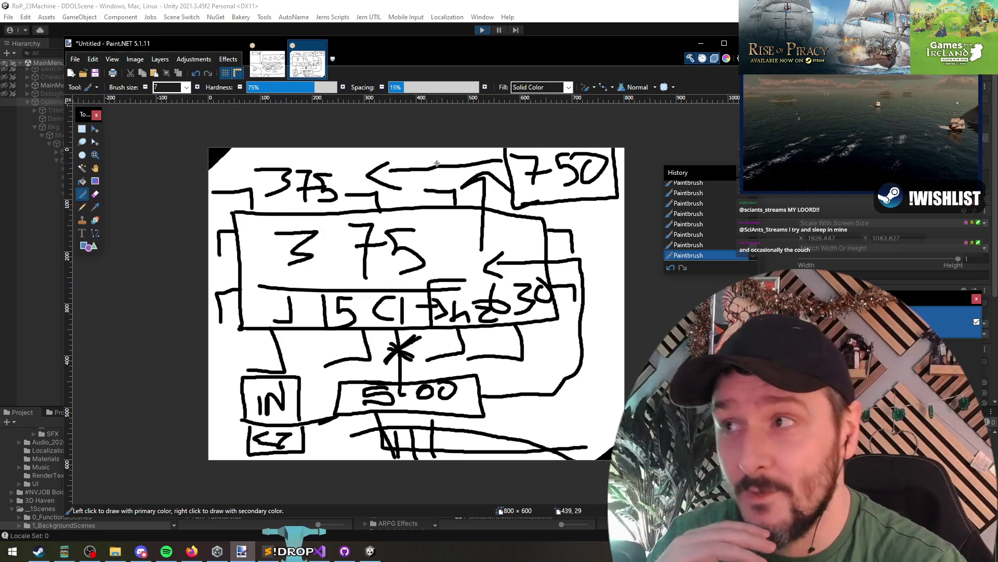
{"action": "key", "text": "alt+Tab"}
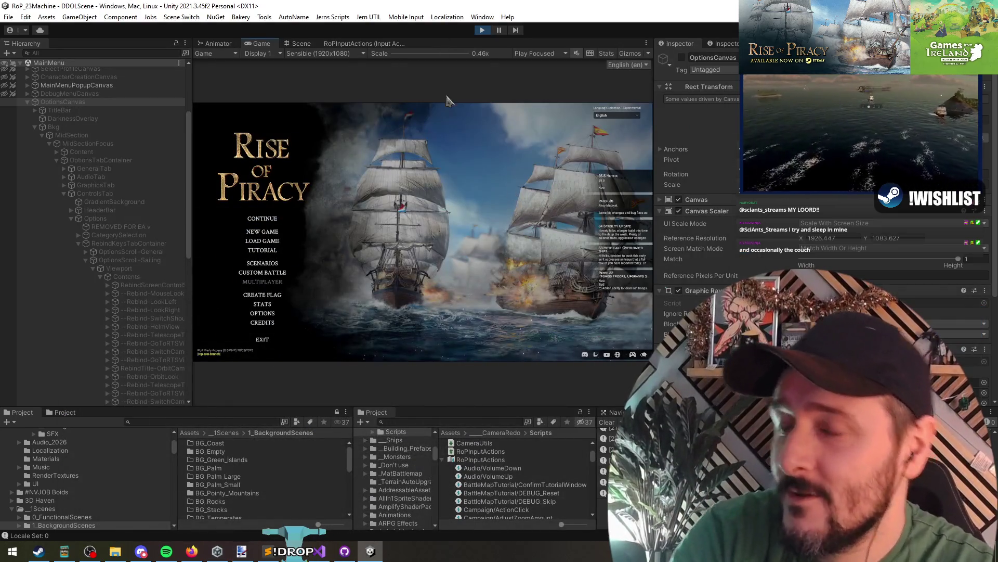
- View the game's Campaign key bindings, then stop and restart play mode
{"action": "left_click", "coordinate": [263, 313]}
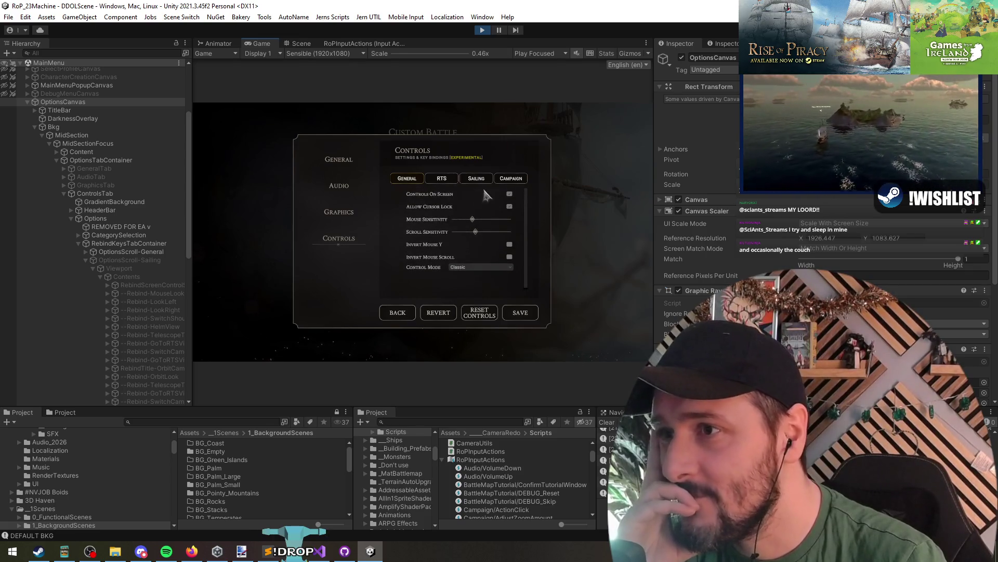
{"action": "left_click", "coordinate": [507, 179]}
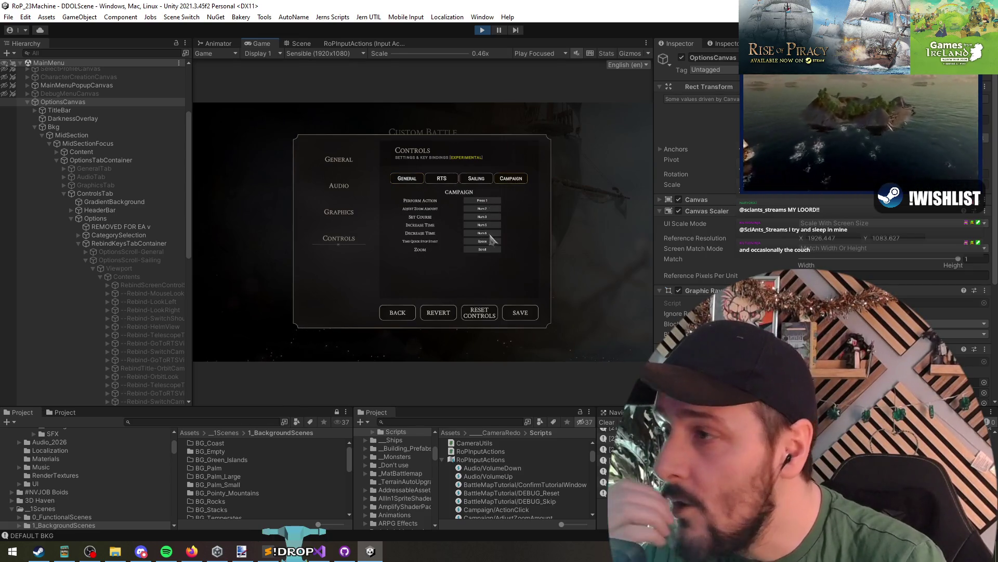
{"action": "left_click", "coordinate": [479, 31]}
{"action": "left_click", "coordinate": [482, 30]}
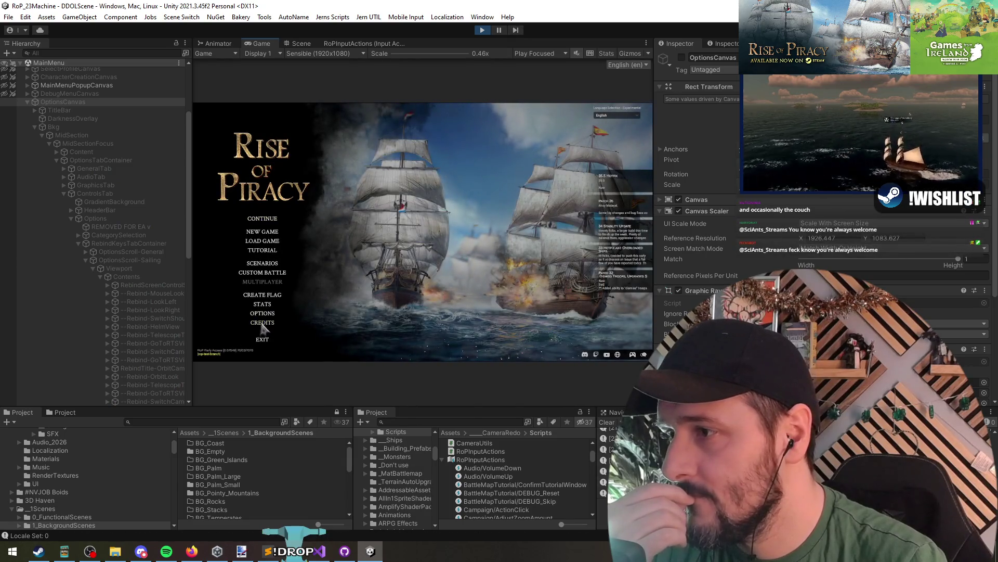
- Recheck the Campaign key bindings under Options > Controls after the restart
{"action": "left_click", "coordinate": [262, 314]}
{"action": "left_click", "coordinate": [338, 244]}
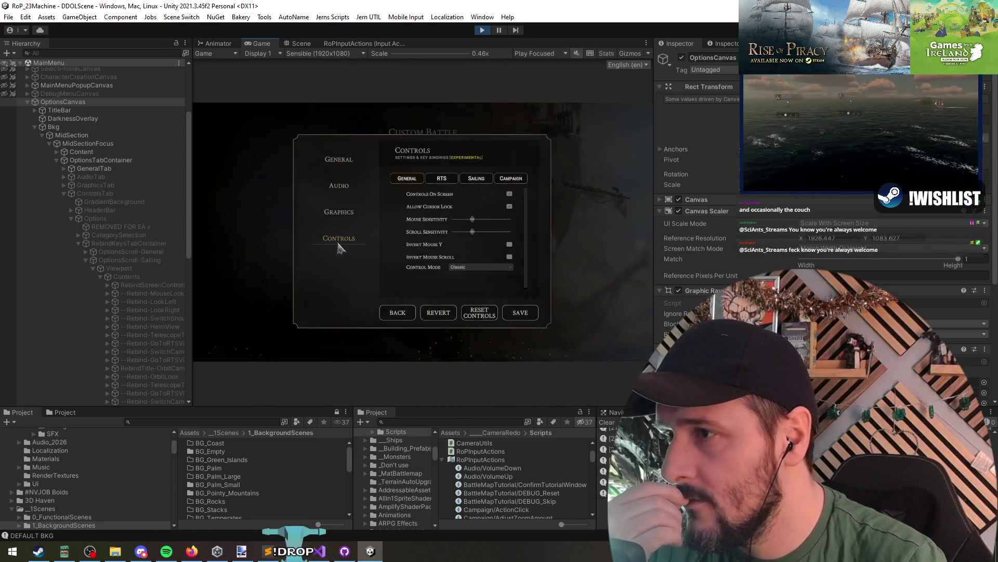
{"action": "left_click", "coordinate": [511, 179]}
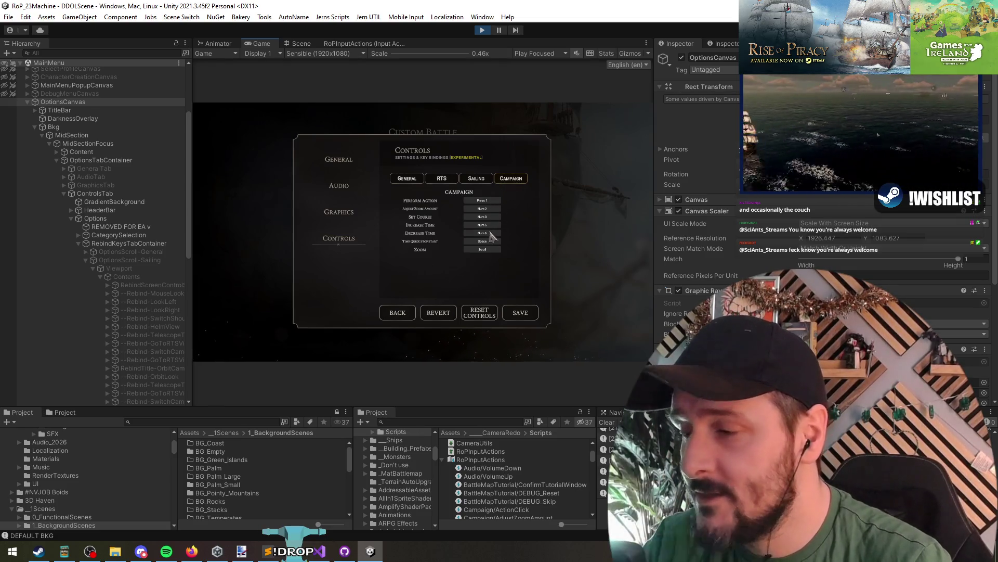
- Select the UpdateBindingDisplay call in the new Start method in Visual Studio
{"action": "key", "text": "alt+Tab"}
{"action": "left_click", "coordinate": [290, 256]}
{"action": "double_click", "coordinate": [287, 257]}
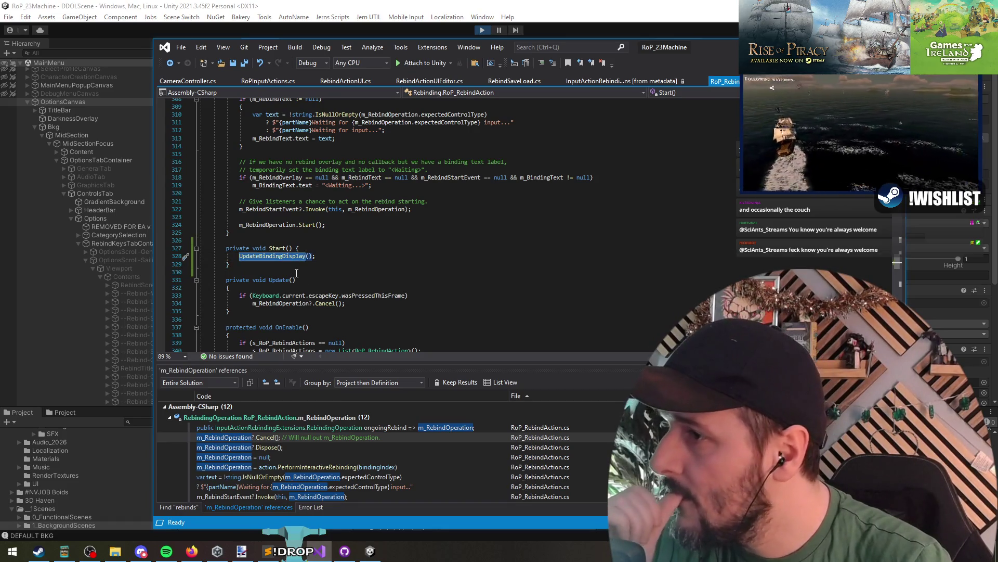
- Return to the rebind script's Start method and its UpdateBindingDisplay call
{"action": "left_click", "coordinate": [297, 273]}
{"action": "mouse_move", "coordinate": [286, 256]}
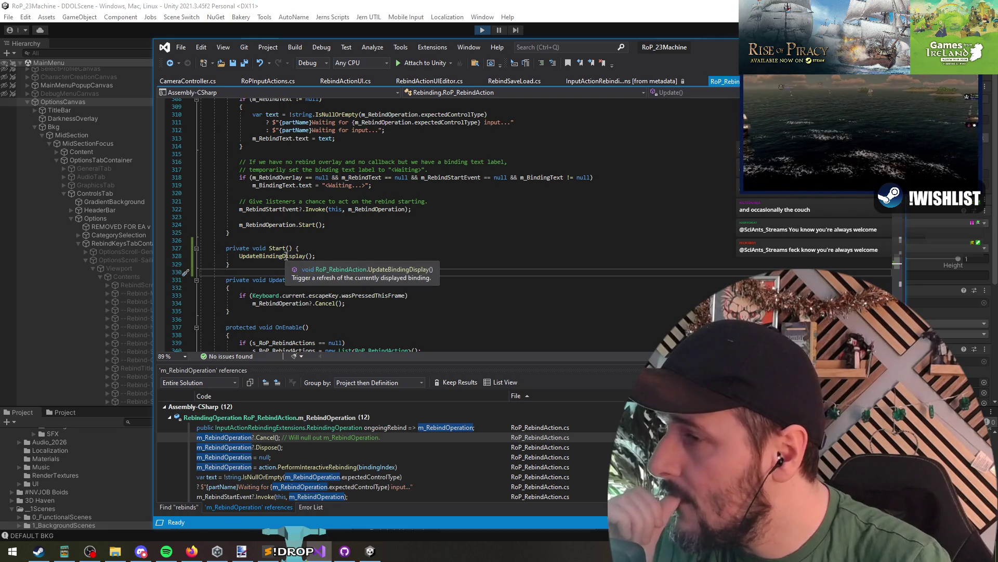
{"action": "left_click", "coordinate": [300, 243]}
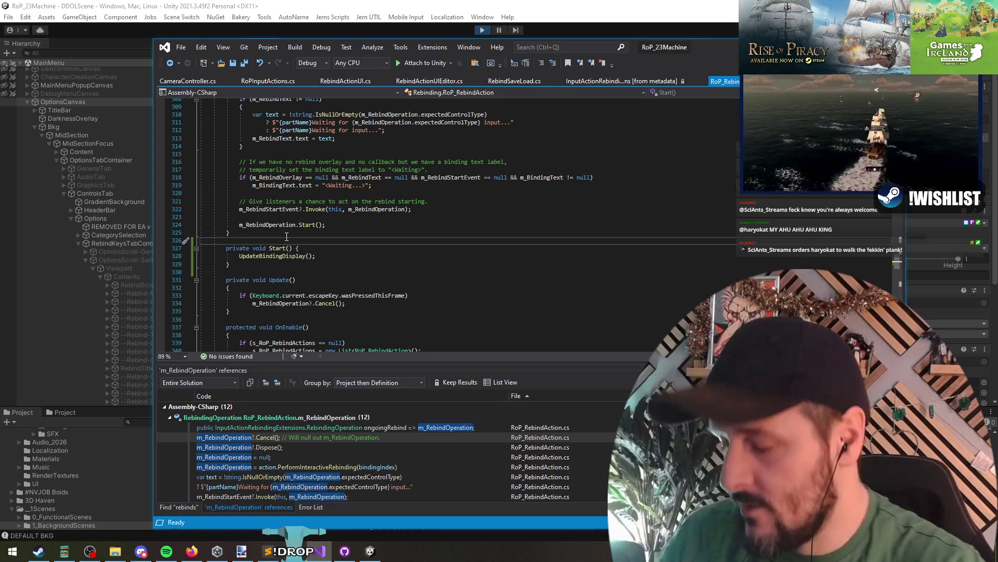
- Find 'controlman' with Go to All and open PlayerControlsManager.cs at its StoreState method
{"action": "key", "text": "ctrl+t"}
{"action": "type", "text": "player"}
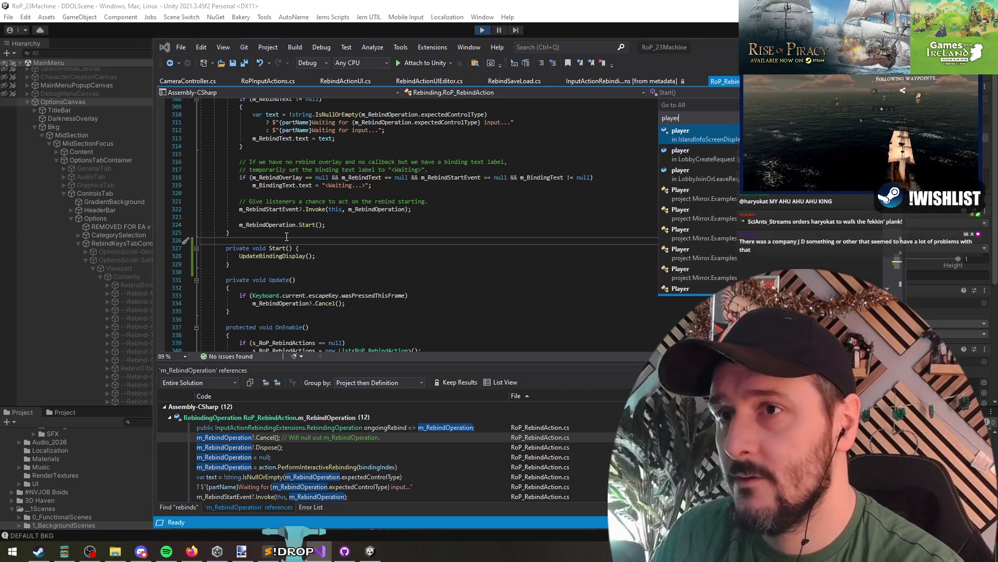
{"action": "type", "text": "inputman"}
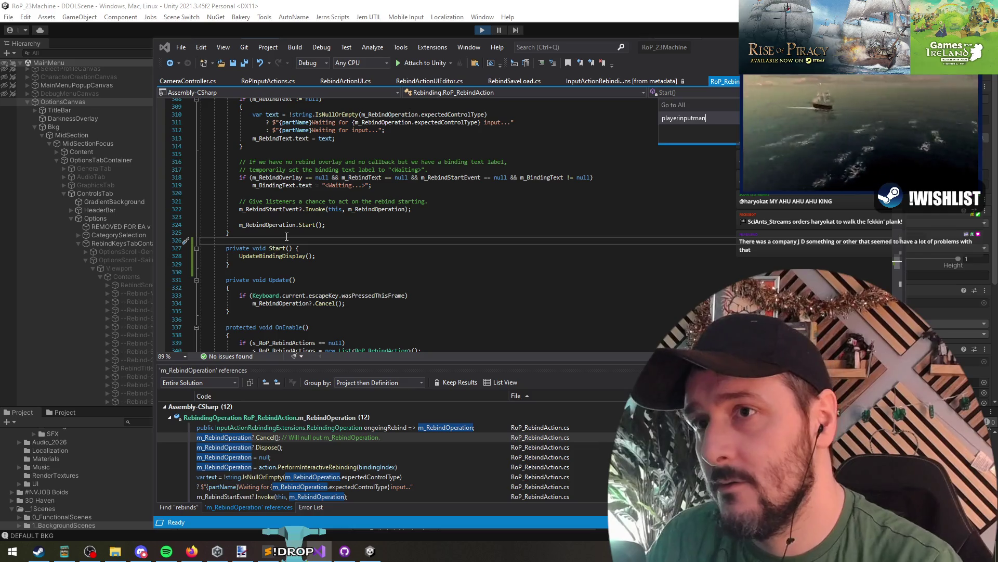
{"action": "key", "text": "BackSpace"}
{"action": "key", "text": "BackSpace"}
{"action": "key", "text": "BackSpace"}
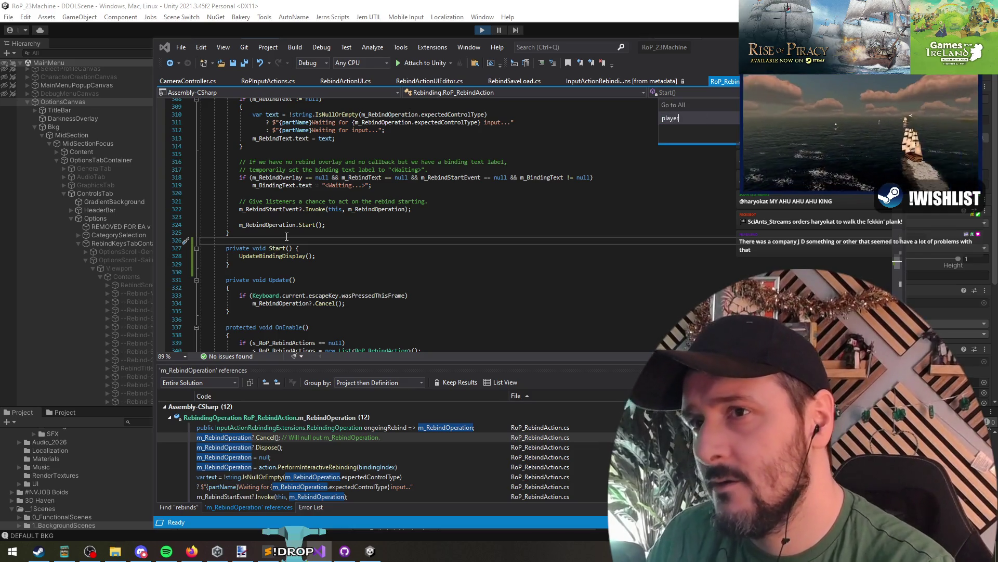
{"action": "type", "text": "controlman"}
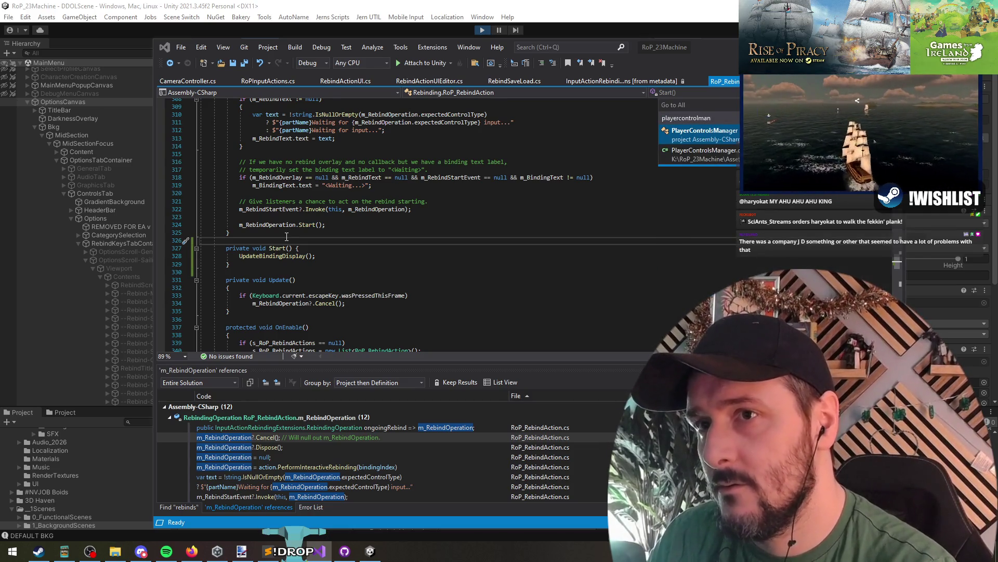
{"action": "key", "text": "Return"}
{"action": "scroll", "coordinate": [514, 266], "scroll_direction": "down", "scroll_amount": 2}
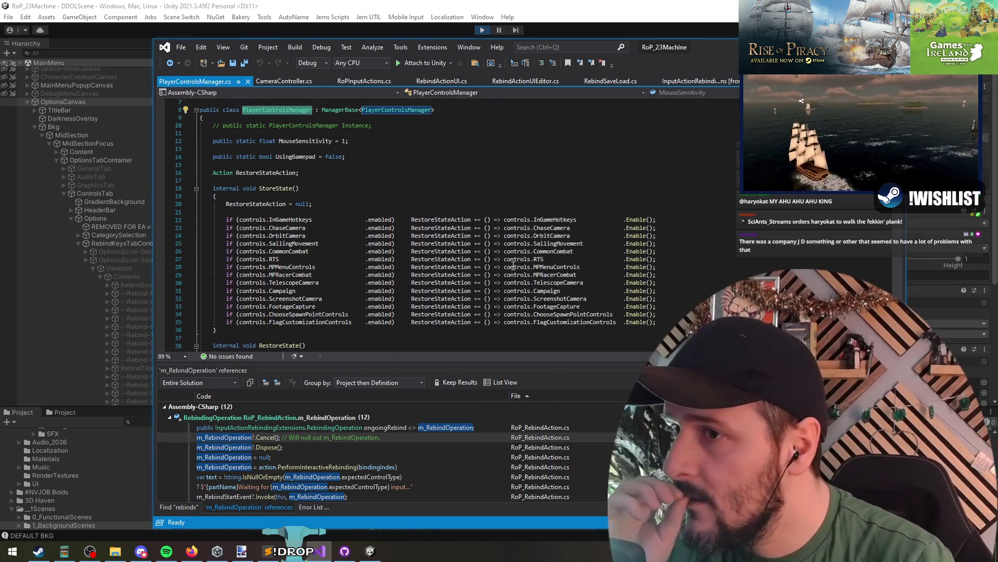
{"action": "left_click", "coordinate": [303, 187]}
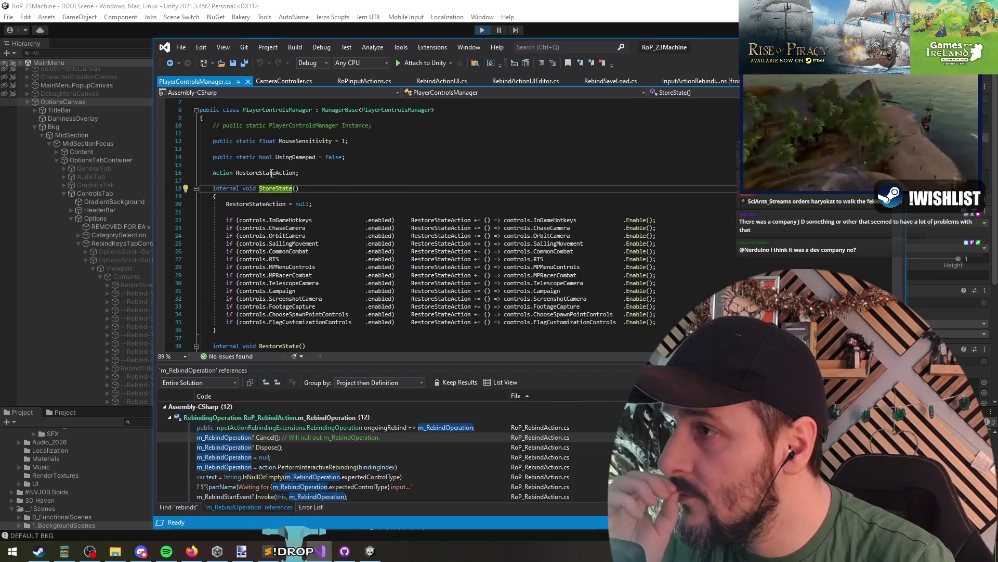
{"action": "left_click", "coordinate": [271, 173]}
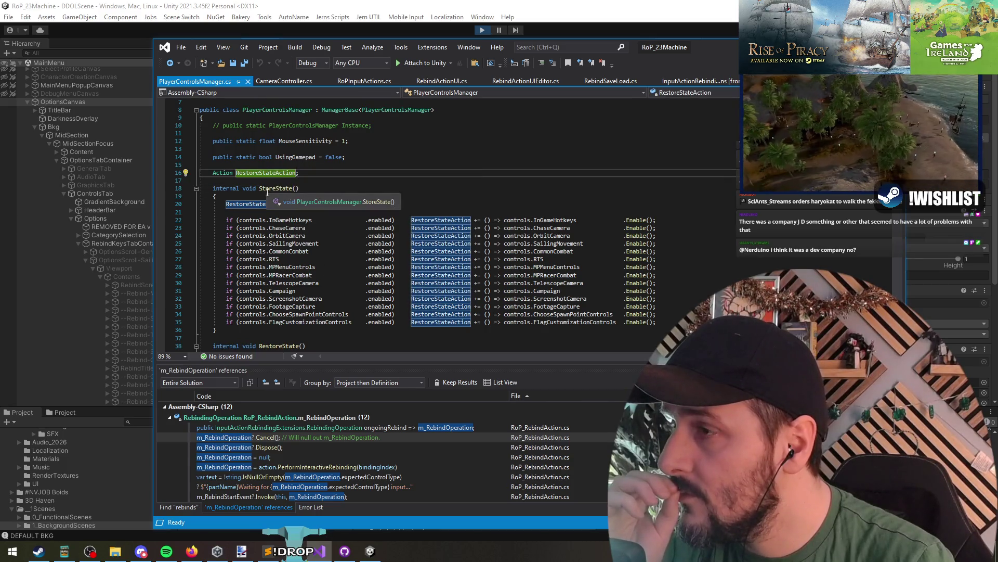
{"action": "scroll", "coordinate": [339, 214], "scroll_direction": "down", "scroll_amount": 5}
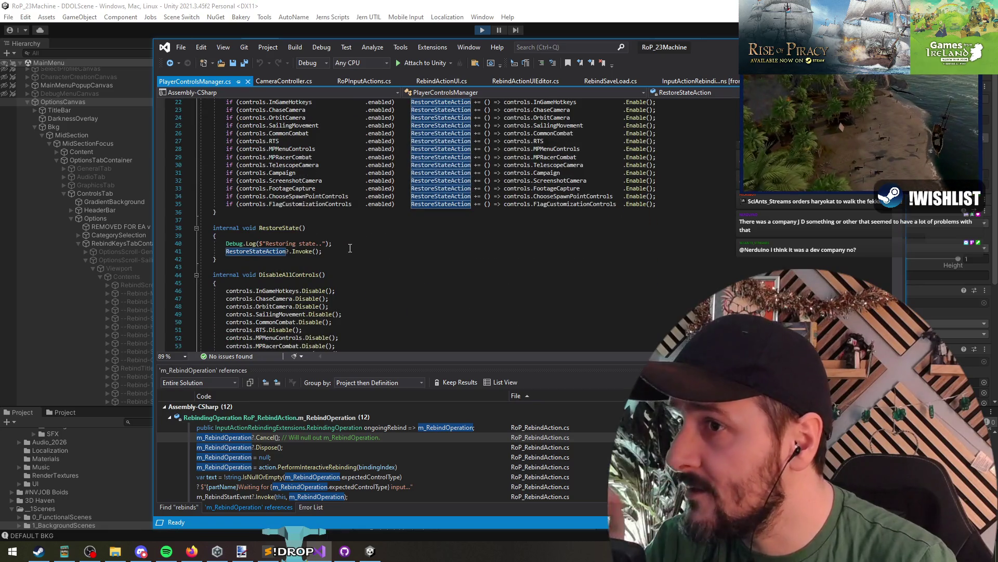
{"action": "left_click", "coordinate": [237, 291]}
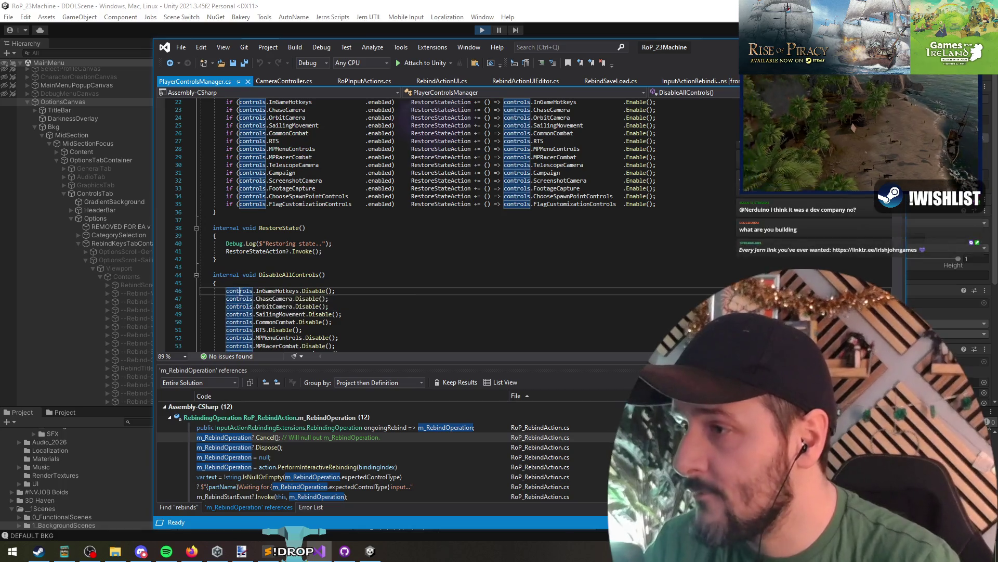
{"action": "scroll", "coordinate": [279, 185], "scroll_direction": "up", "scroll_amount": 4}
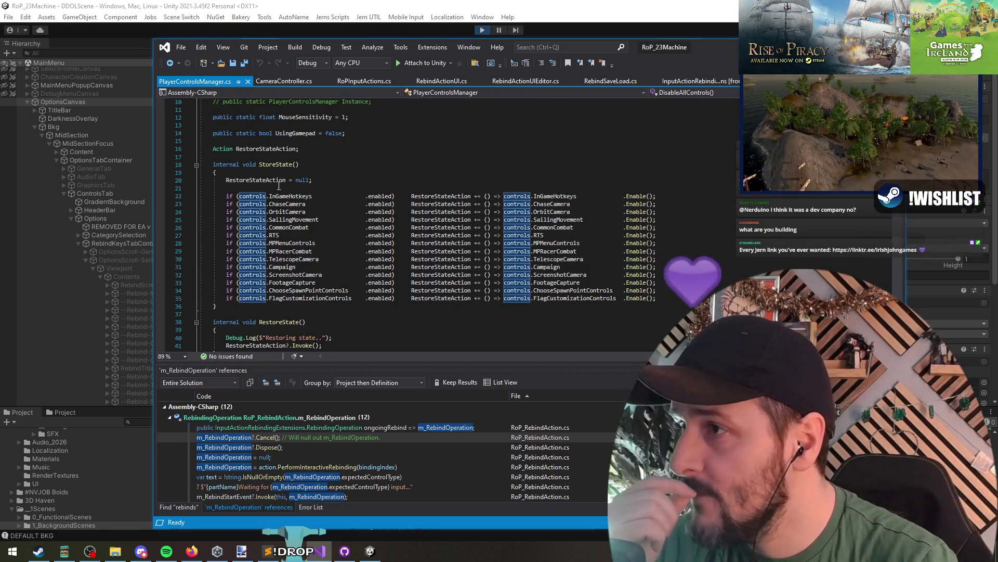
{"action": "scroll", "coordinate": [280, 186], "scroll_direction": "down", "scroll_amount": 17}
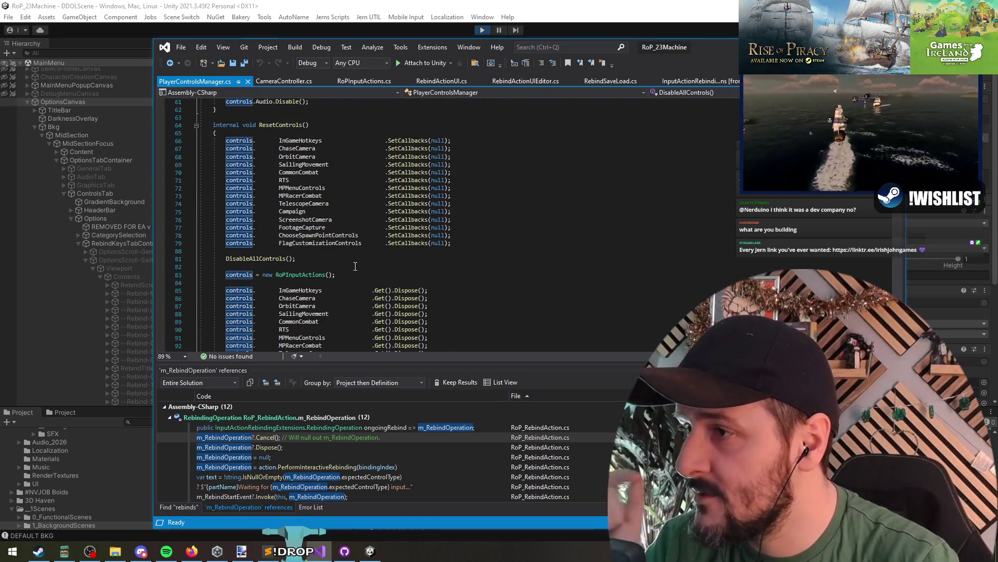
{"action": "scroll", "coordinate": [356, 267], "scroll_direction": "down", "scroll_amount": 3}
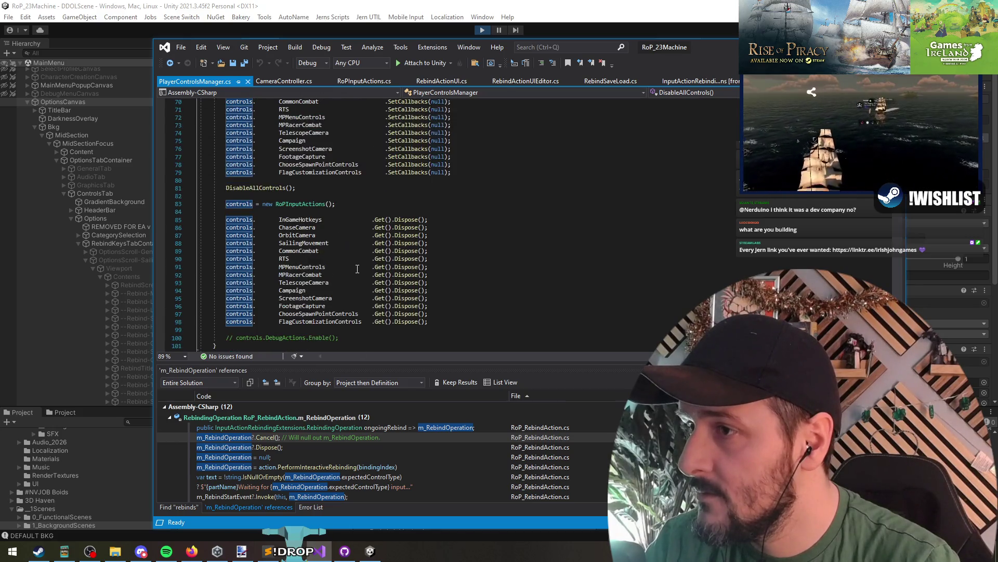
{"action": "scroll", "coordinate": [490, 190], "scroll_direction": "up", "scroll_amount": 4}
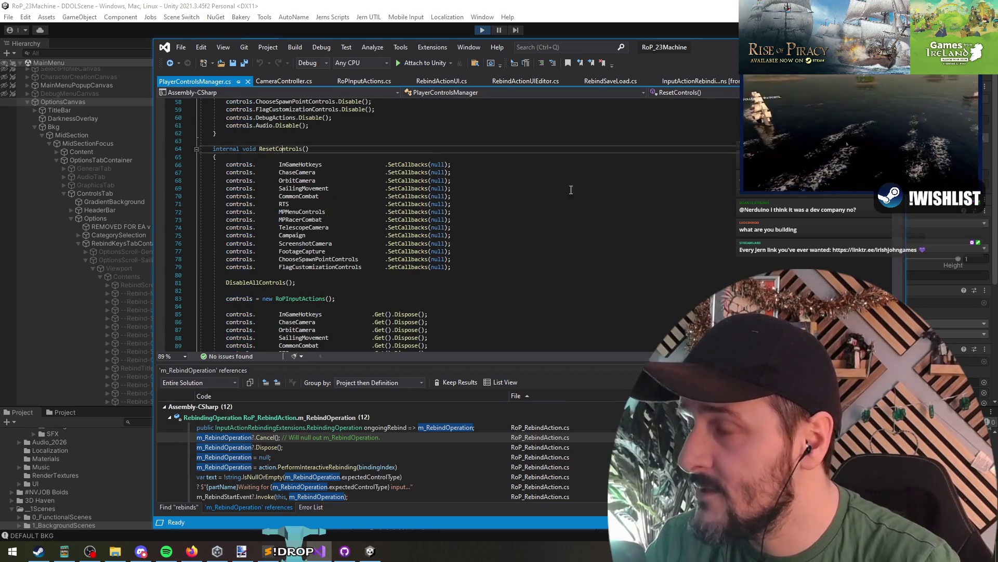
{"action": "left_click", "coordinate": [273, 149]}
{"action": "right_click", "coordinate": [273, 148]}
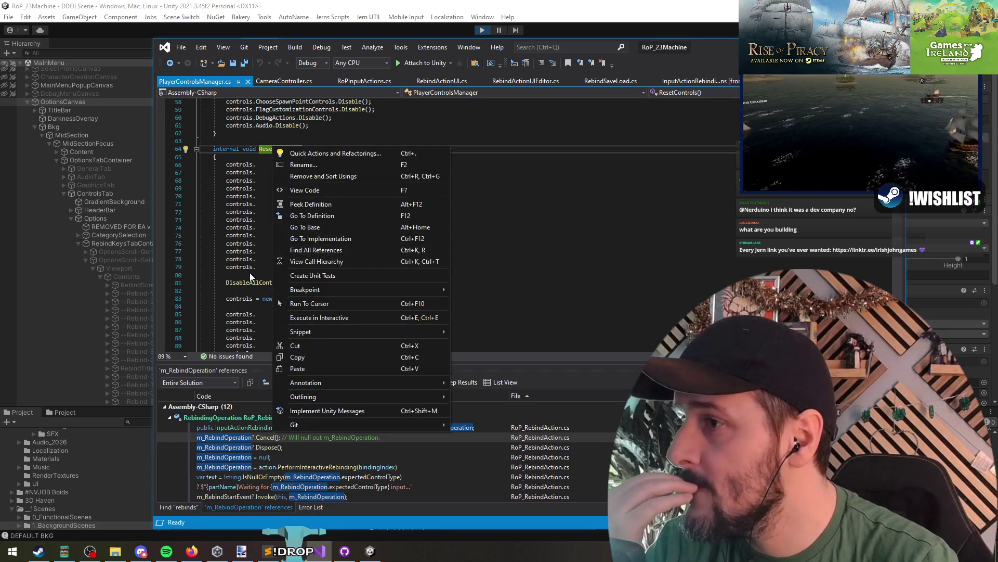
{"action": "left_click", "coordinate": [262, 288]}
{"action": "scroll", "coordinate": [390, 250], "scroll_direction": "down", "scroll_amount": 15}
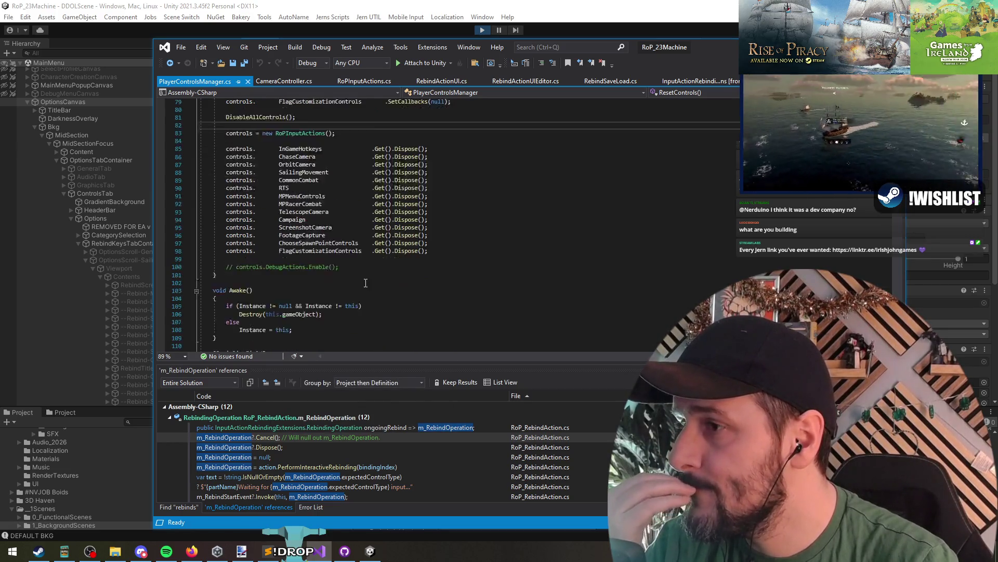
{"action": "scroll", "coordinate": [363, 288], "scroll_direction": "up", "scroll_amount": 13}
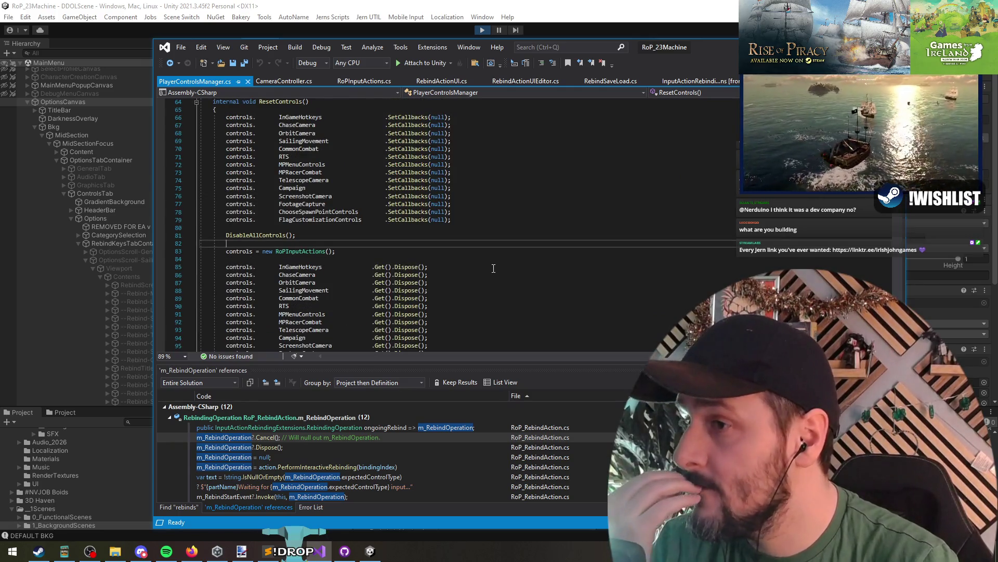
{"action": "scroll", "coordinate": [494, 265], "scroll_direction": "down", "scroll_amount": 12}
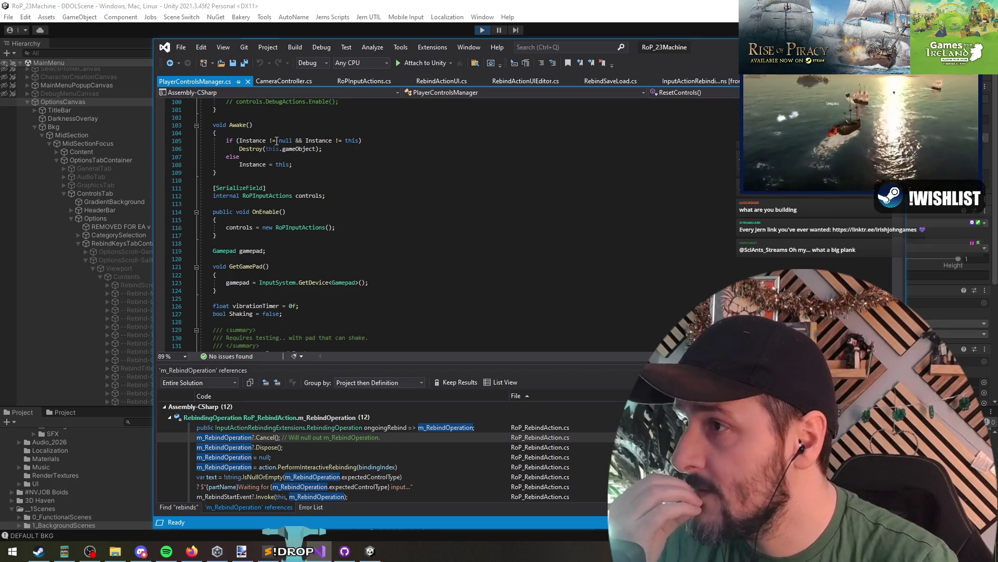
{"action": "left_click_drag", "start_coordinate": [276, 140], "coordinate": [293, 164]}
{"action": "left_click", "coordinate": [293, 164]}
{"action": "triple_click", "coordinate": [294, 228]}
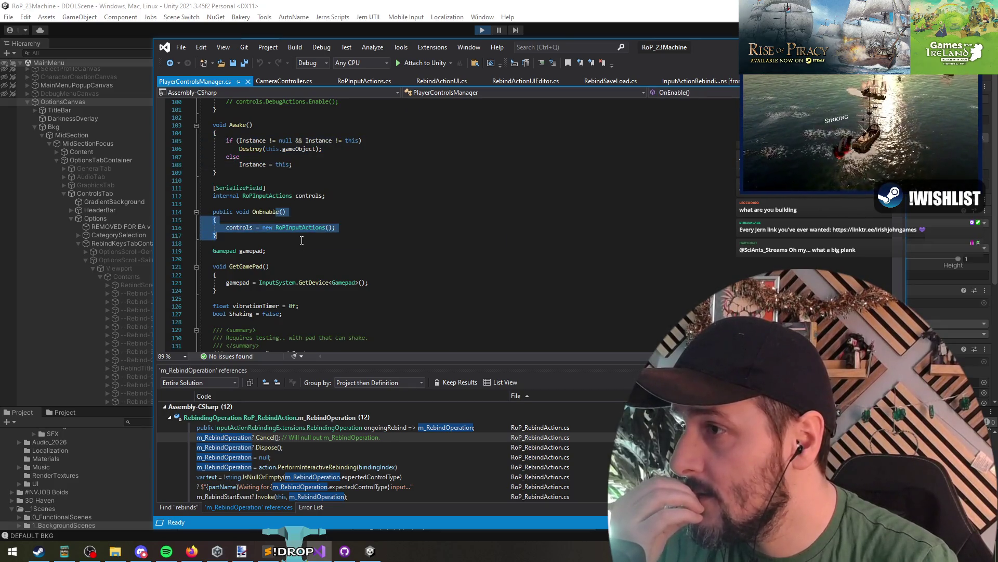
{"action": "double_click", "coordinate": [294, 227]}
{"action": "triple_click", "coordinate": [308, 225]}
{"action": "left_click", "coordinate": [307, 235]}
{"action": "left_click", "coordinate": [305, 266]}
{"action": "scroll", "coordinate": [304, 281], "scroll_direction": "down", "scroll_amount": 6}
{"action": "scroll", "coordinate": [303, 291], "scroll_direction": "down", "scroll_amount": 5}
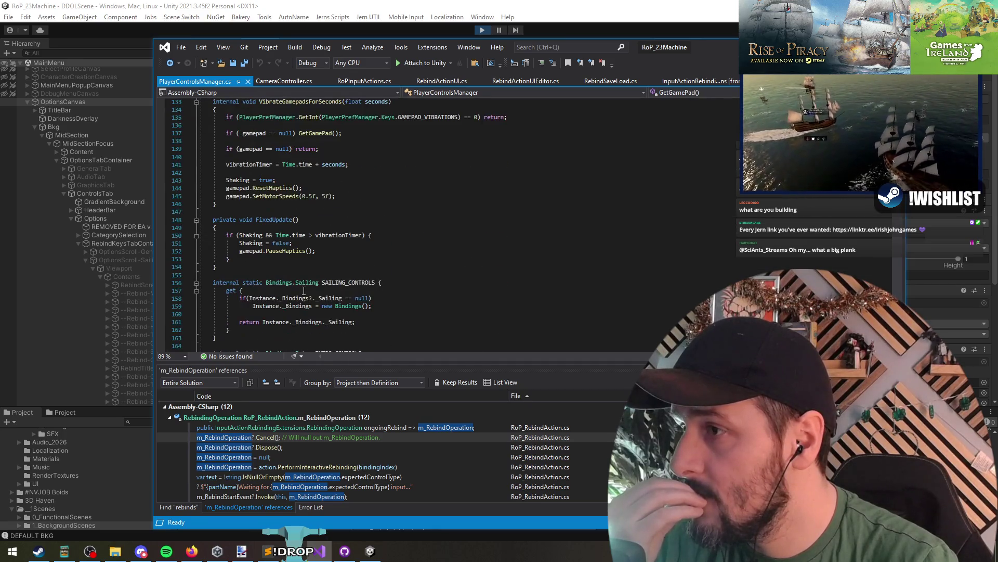
{"action": "scroll", "coordinate": [304, 291], "scroll_direction": "down", "scroll_amount": 6}
{"action": "scroll", "coordinate": [280, 250], "scroll_direction": "up", "scroll_amount": 20}
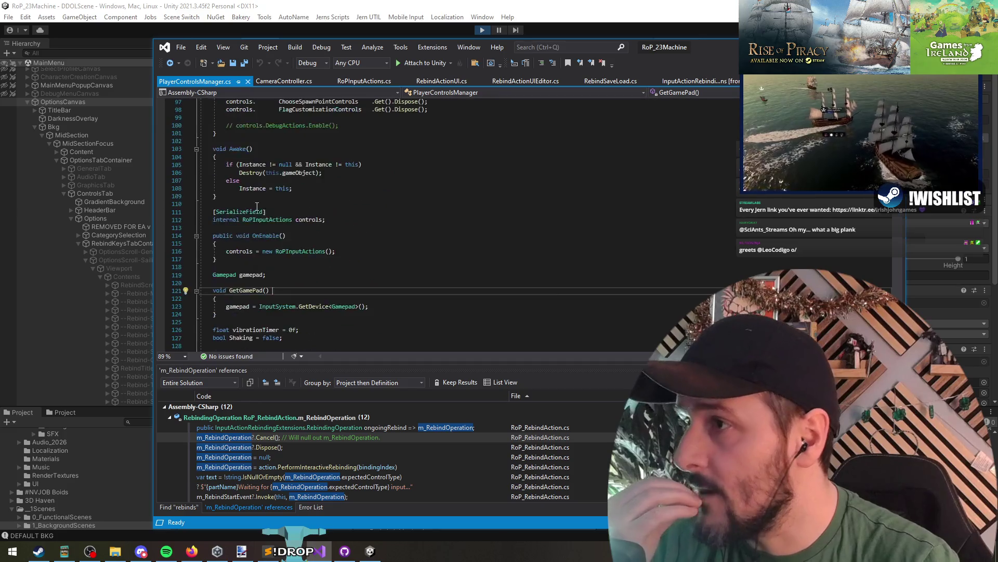
{"action": "scroll", "coordinate": [274, 232], "scroll_direction": "down", "scroll_amount": 4}
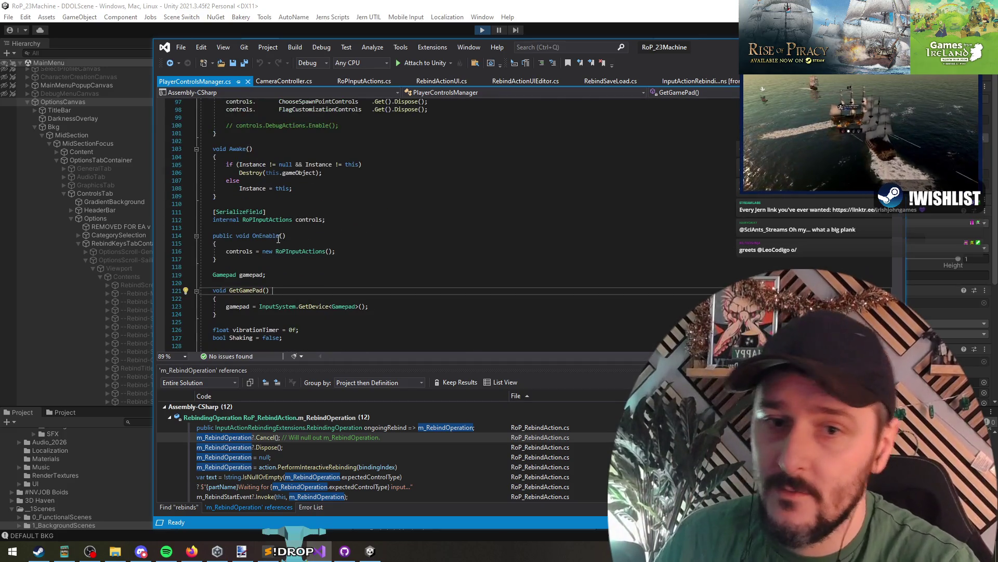
{"action": "left_click", "coordinate": [250, 142]}
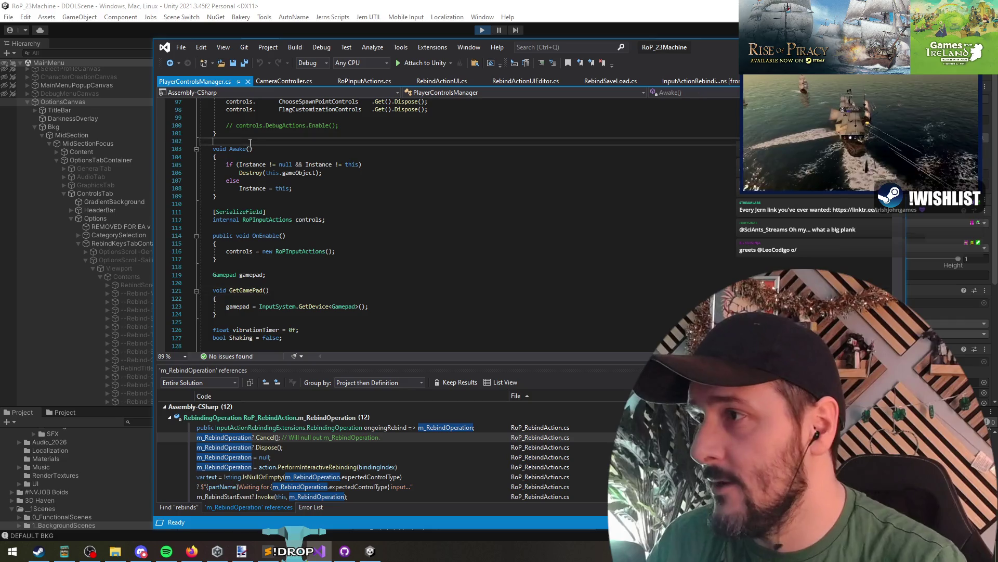
- Add an empty private void Start() method above Awake in PlayerControlsManager.cs and save
{"action": "key", "text": "Return"}
{"action": "key", "text": "Return"}
{"action": "key", "text": "Up"}
{"action": "type", "text": "void "}
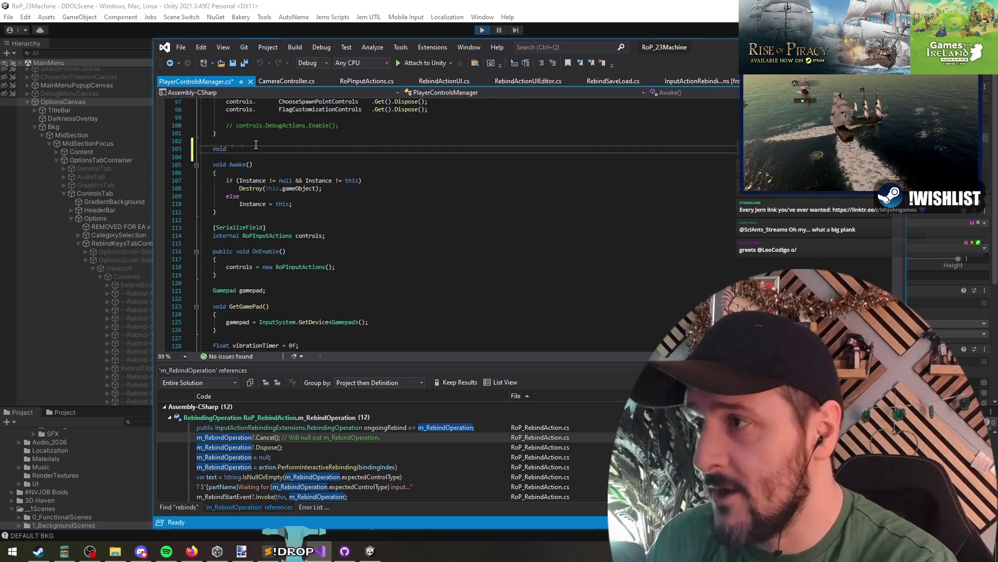
{"action": "type", "text": "Start"}
{"action": "key", "text": "Tab"}
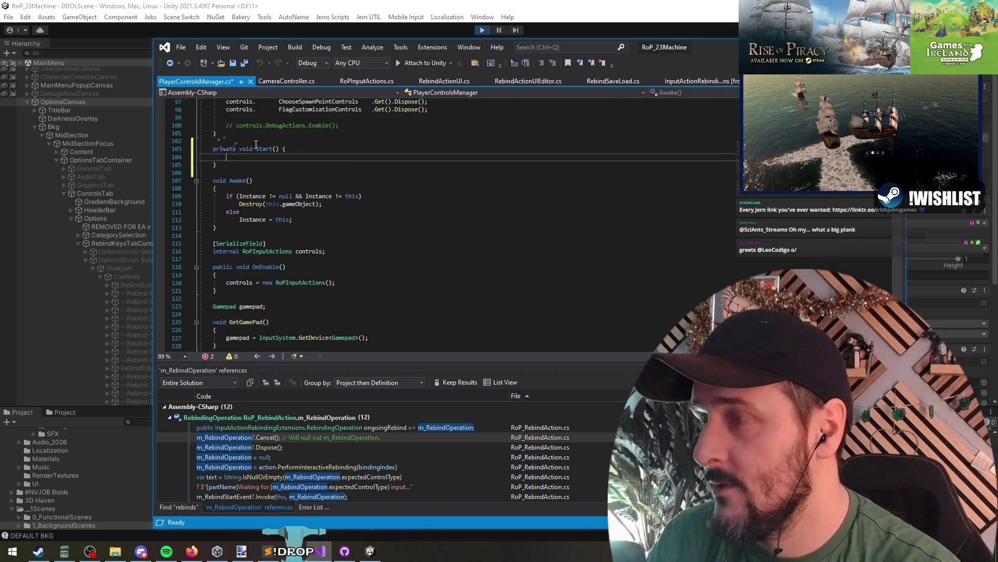
{"action": "scroll", "coordinate": [298, 254], "scroll_direction": "up", "scroll_amount": 4}
{"action": "key", "text": "ctrl+s"}
- Copy the PlayerPrefs rebind-loading lines from RebindSaveLoad.cs
{"action": "key", "text": "ctrl+Tab"}
{"action": "triple_click", "coordinate": [278, 254]}
{"action": "key", "text": "ctrl+Tab"}
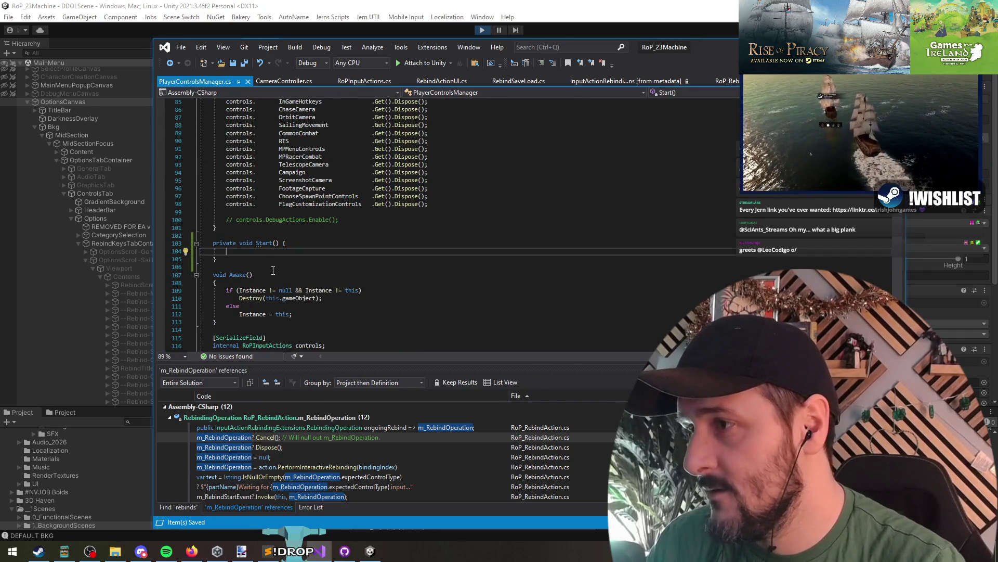
{"action": "key", "text": "ctrl+Tab"}
{"action": "key", "text": "ctrl+Tab"}
{"action": "key", "text": "ctrl+Tab"}
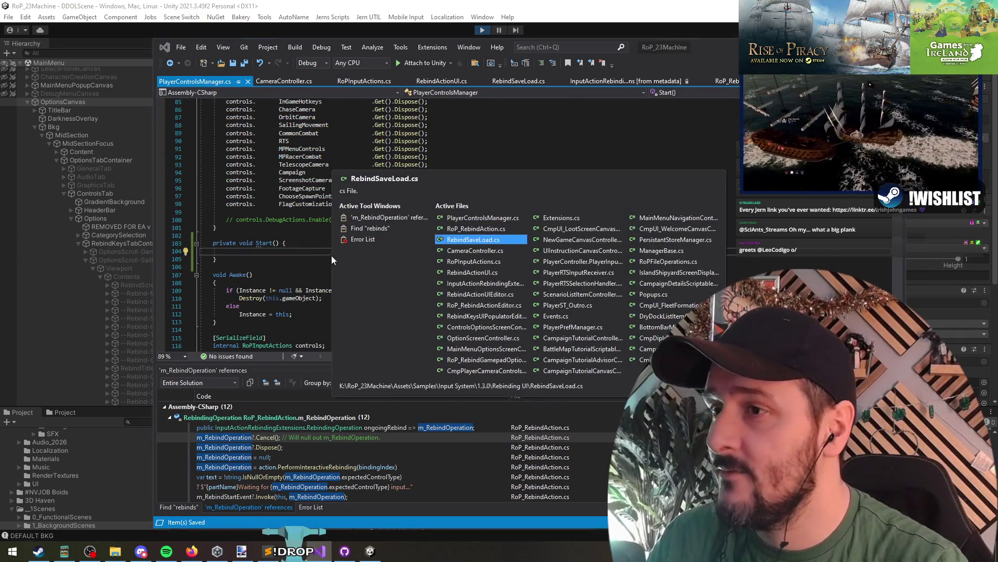
{"action": "key", "text": "ctrl+Tab"}
{"action": "key", "text": "ctrl+Tab"}
{"action": "key", "text": "ctrl+Tab"}
{"action": "key", "text": "ctrl+shift+Tab"}
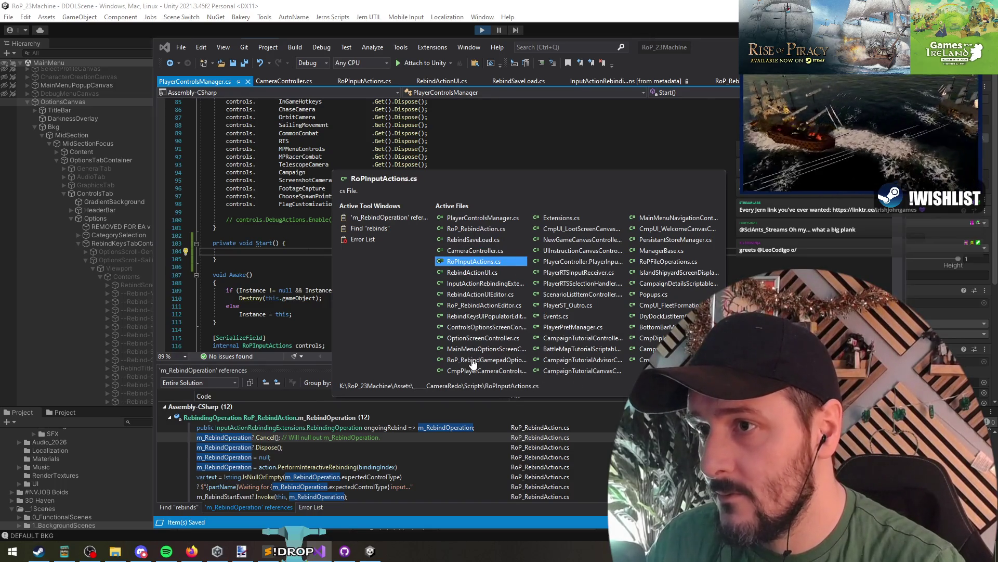
{"action": "left_click", "coordinate": [463, 239]}
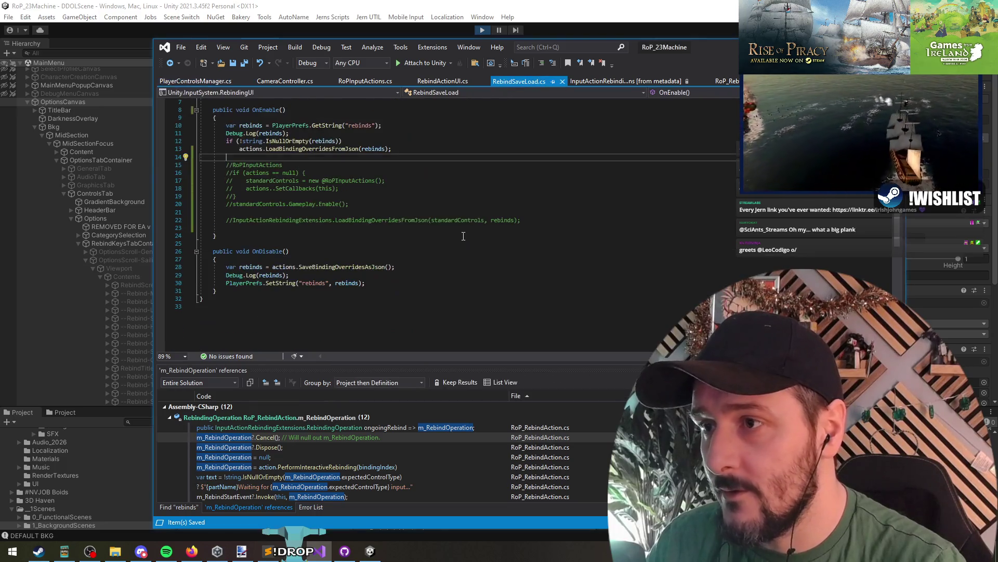
{"action": "triple_click", "coordinate": [313, 150]}
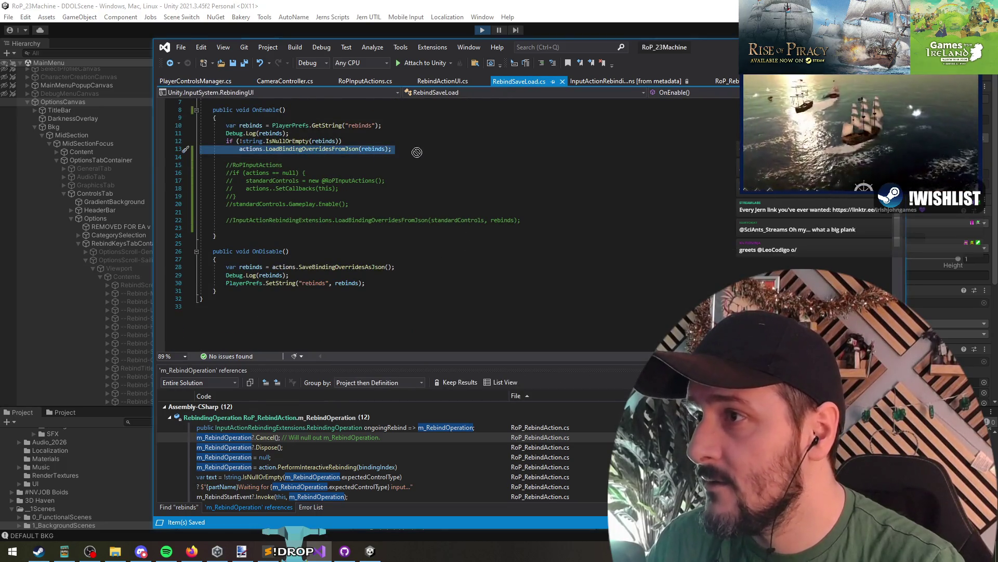
{"action": "key", "text": "shift+Up"}
{"action": "key", "text": "shift+Up"}
{"action": "key", "text": "shift+Up"}
{"action": "key", "text": "ctrl+c"}
{"action": "key", "text": "ctrl+Tab"}
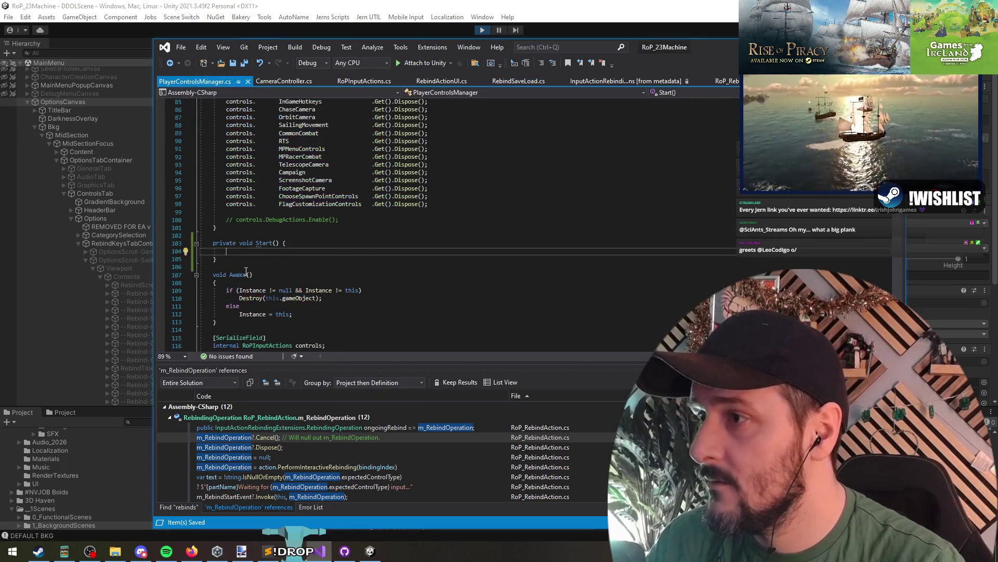
- Paste the rebind-loading code into Start, replacing actions with controls, then return to Unity
{"action": "key", "text": "ctrl+v"}
{"action": "left_click", "coordinate": [285, 267]}
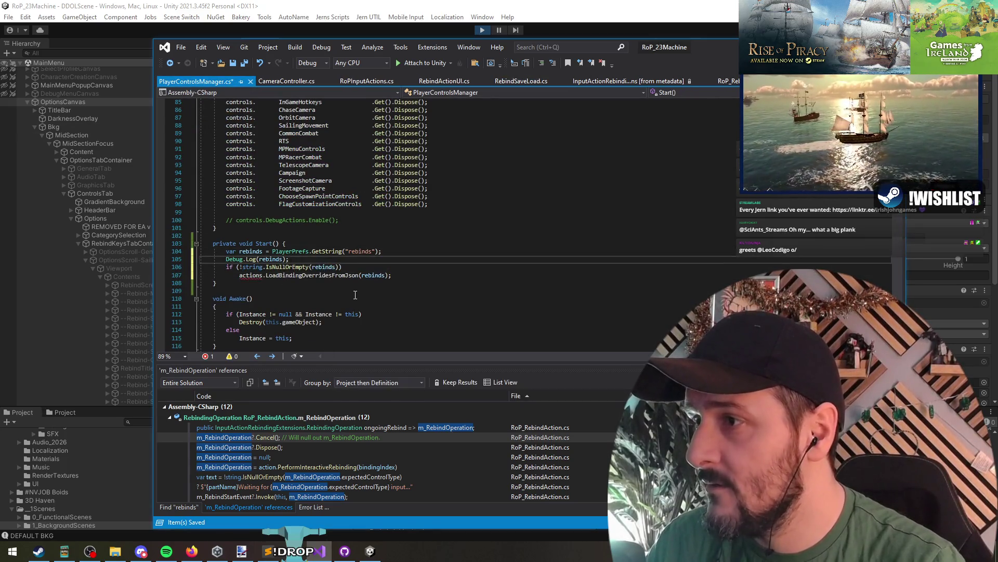
{"action": "key", "text": "Down"}
{"action": "key", "text": "ctrl+Delete"}
{"action": "type", "text": "con"}
{"action": "key", "text": "Tab"}
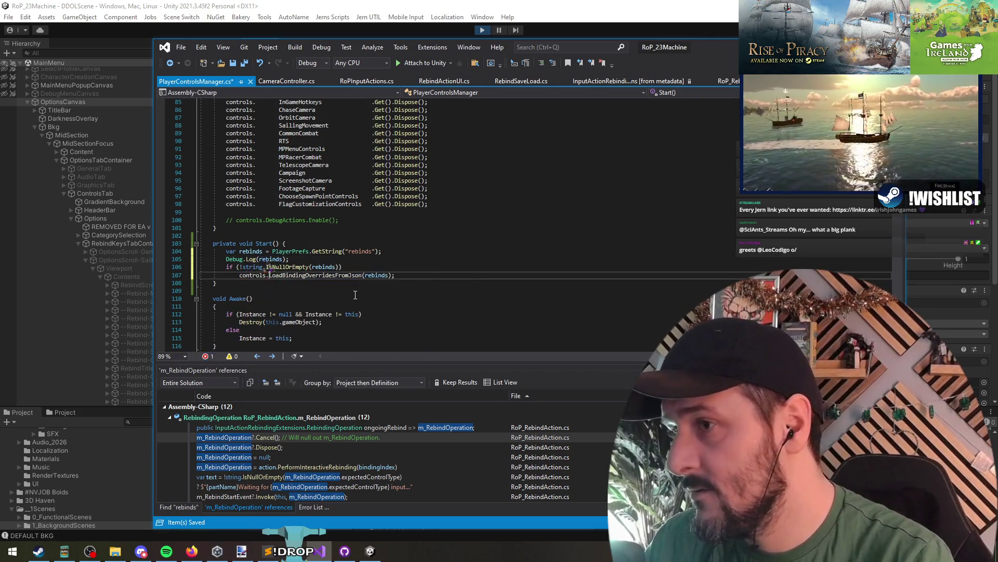
{"action": "key", "text": "End"}
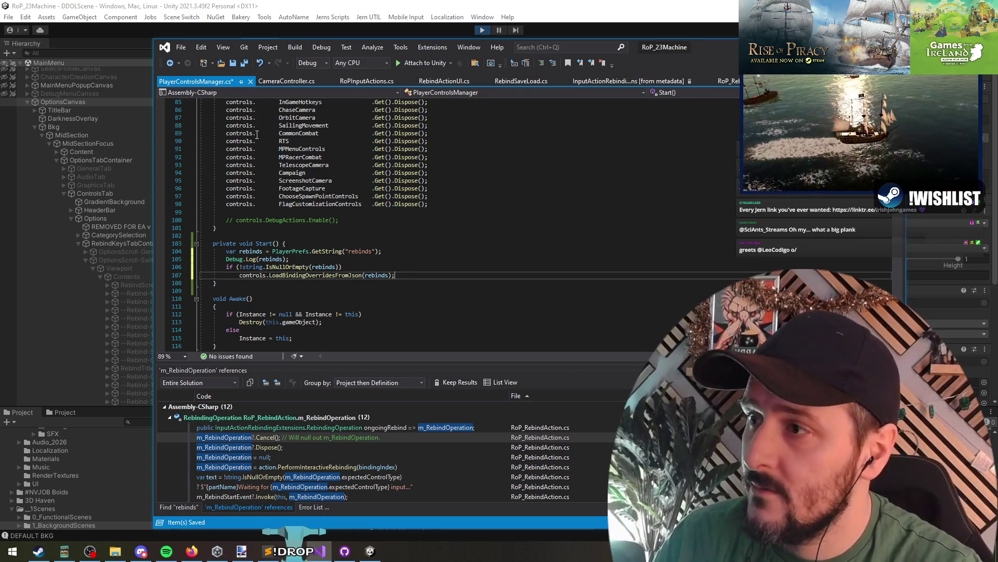
{"action": "key", "text": "alt+Tab"}
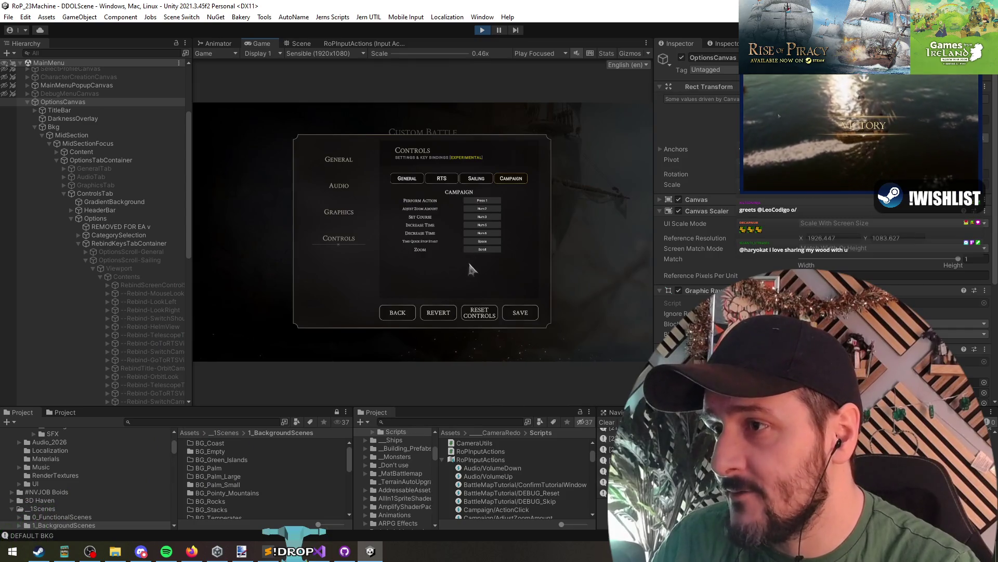
- Stop play mode and deactivate the OptionsCanvas object in the hierarchy
{"action": "left_click", "coordinate": [483, 29]}
{"action": "key", "text": "alt+Tab"}
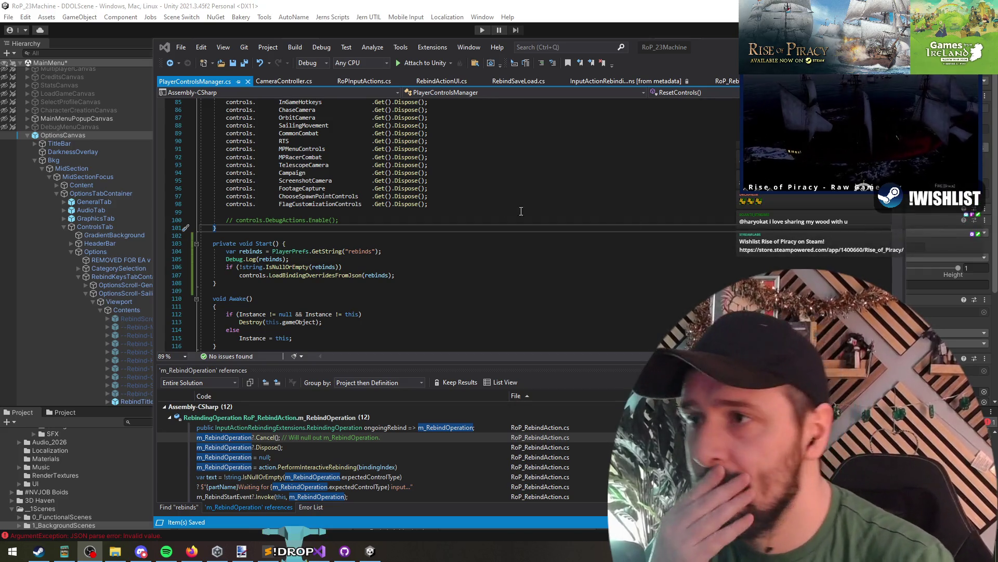
{"action": "left_click", "coordinate": [479, 33]}
{"action": "left_click", "coordinate": [93, 138]}
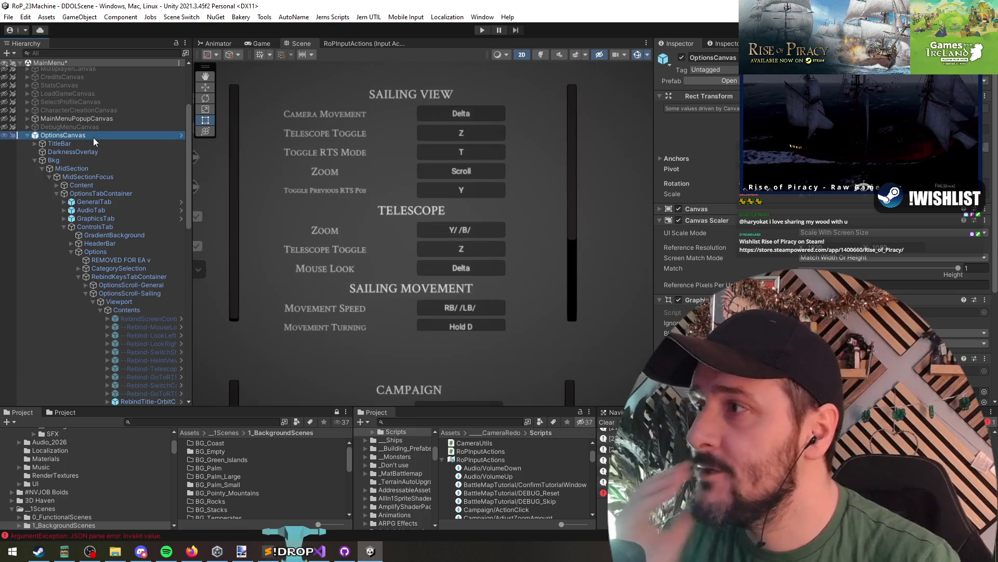
{"action": "key", "text": "Left"}
{"action": "key", "text": "alt+shift+a"}
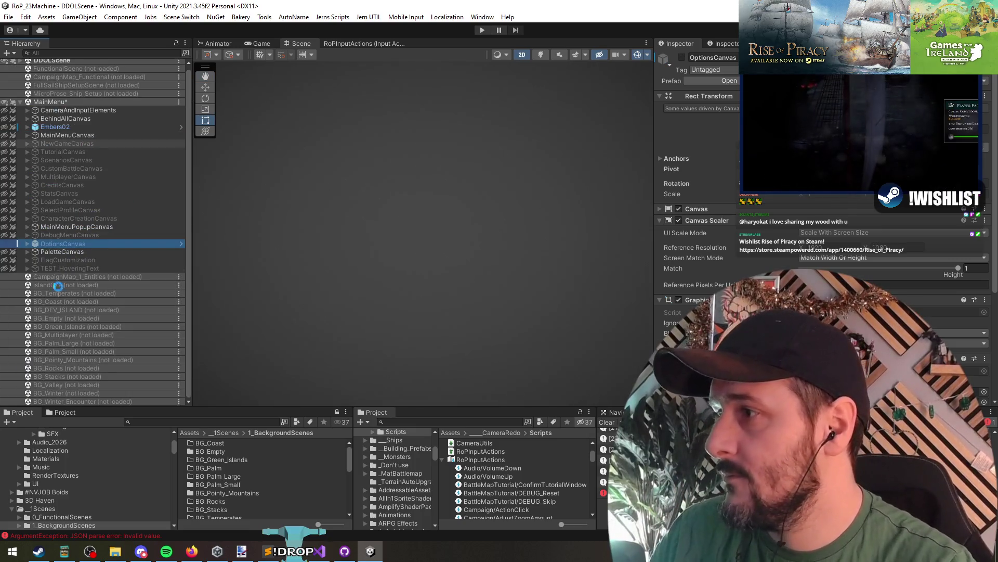
- Unload the MainMenu scene, enter play mode and load into the campaign
{"action": "right_click", "coordinate": [55, 101]}
{"action": "left_click", "coordinate": [95, 161]}
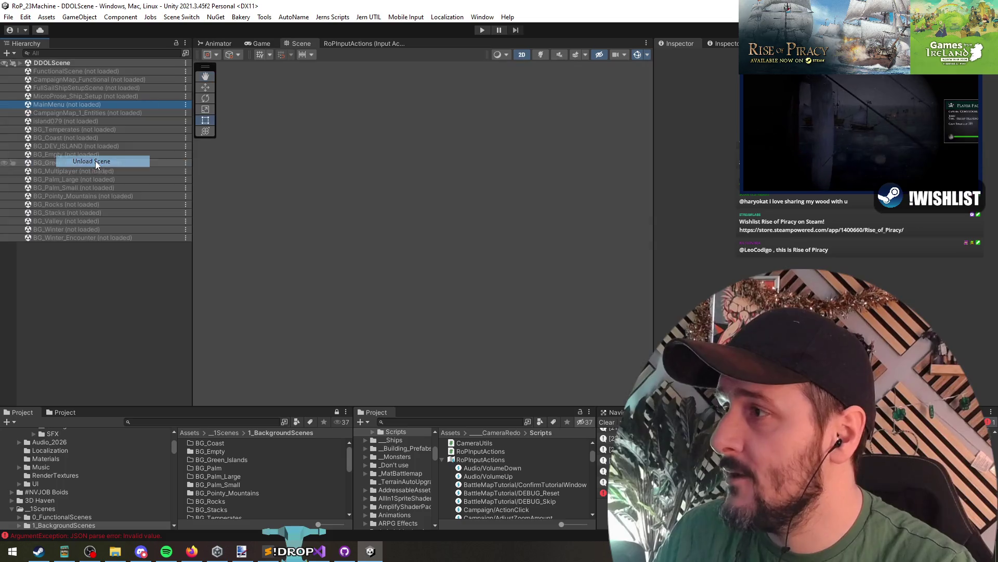
{"action": "left_click", "coordinate": [482, 30]}
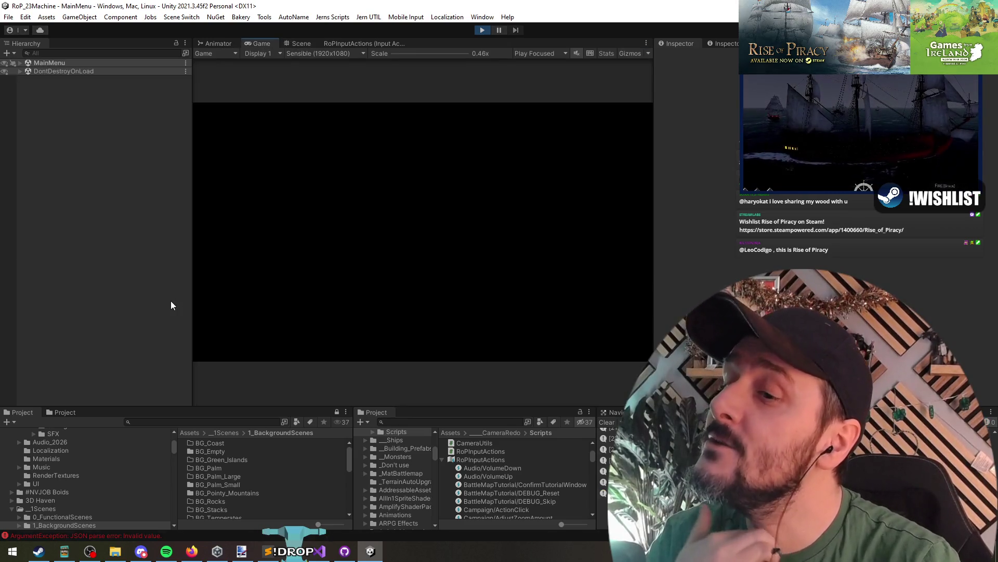
{"action": "left_click", "coordinate": [270, 222]}
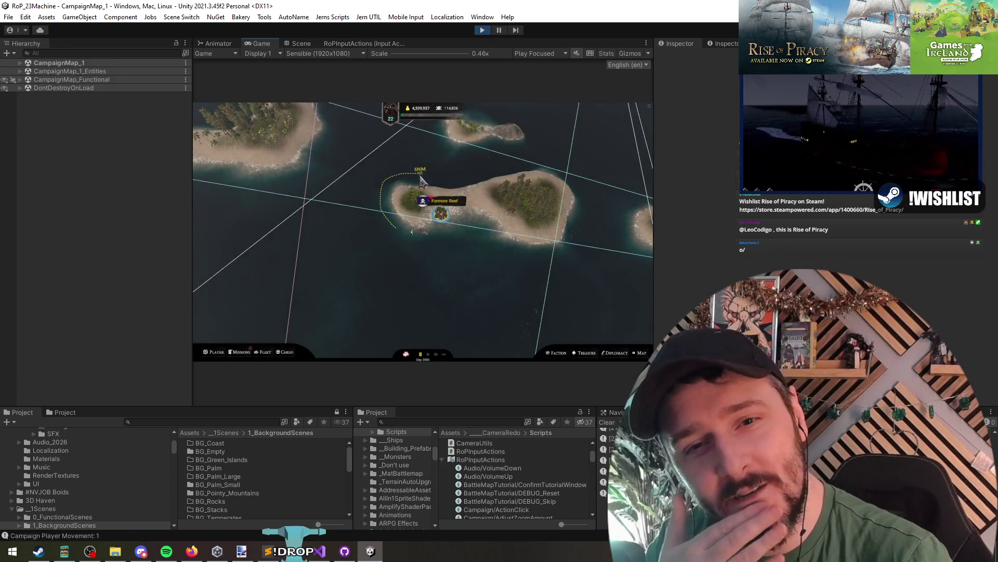
- View the Formore Reef island info and send the ship sailing to the lower left
{"action": "left_click", "coordinate": [441, 212]}
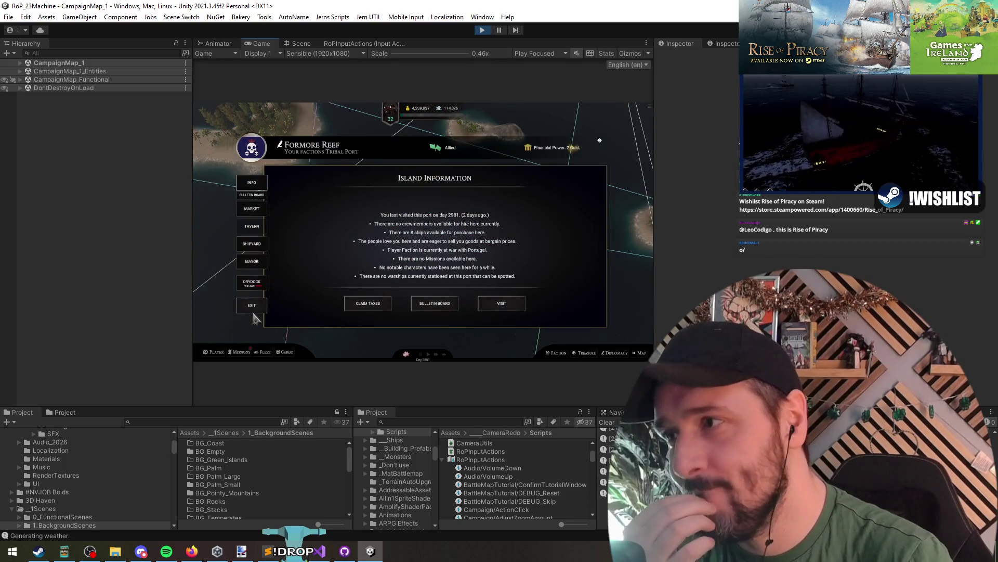
{"action": "left_click", "coordinate": [253, 311]}
{"action": "left_click", "coordinate": [212, 290]}
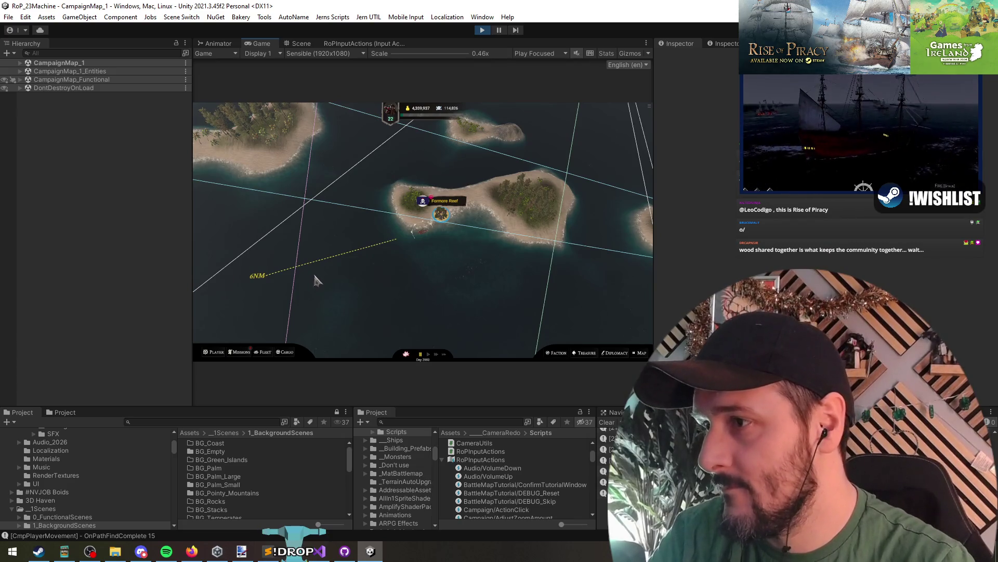
- Check the Campaign key bindings under Options > Controls, resume, then stop play mode
{"action": "key", "text": "Escape"}
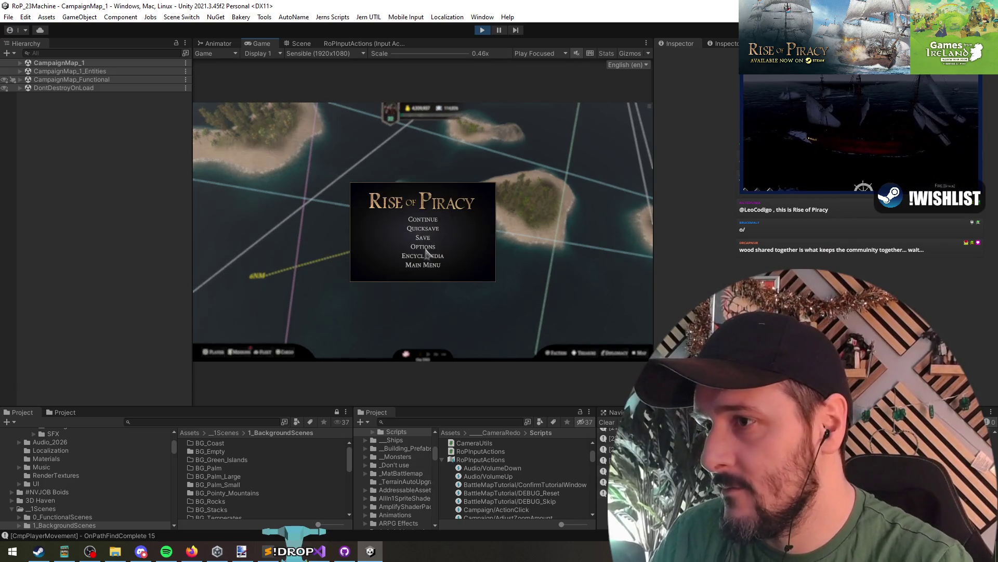
{"action": "left_click", "coordinate": [424, 247]}
{"action": "left_click", "coordinate": [341, 241]}
{"action": "left_click", "coordinate": [512, 178]}
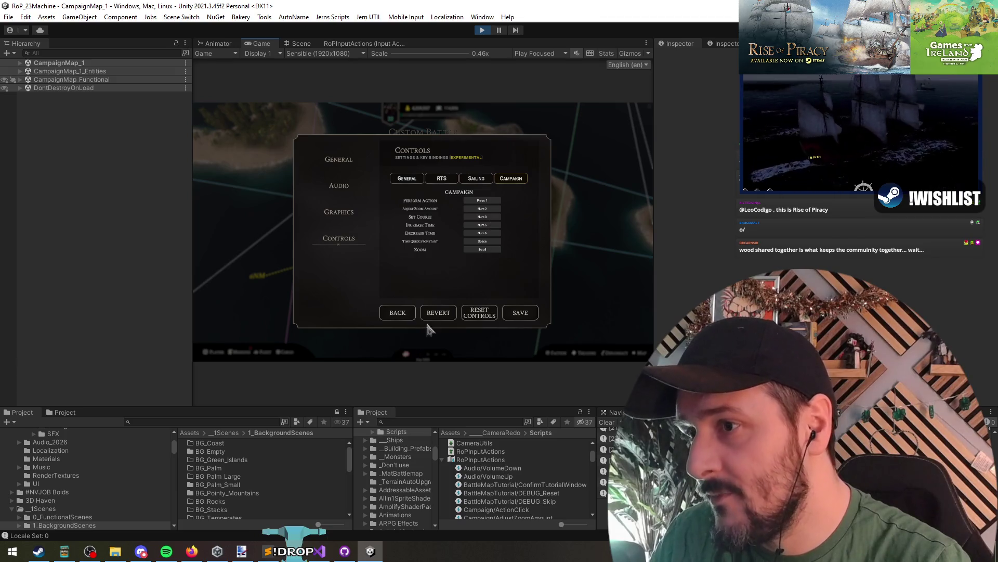
{"action": "left_click", "coordinate": [398, 313]}
{"action": "left_click", "coordinate": [422, 223]}
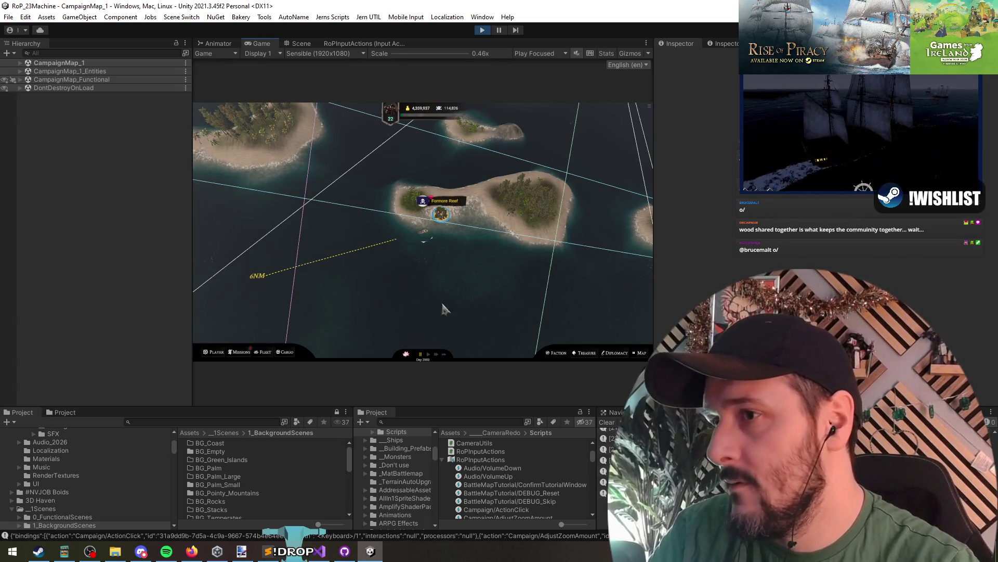
{"action": "left_click", "coordinate": [482, 31]}
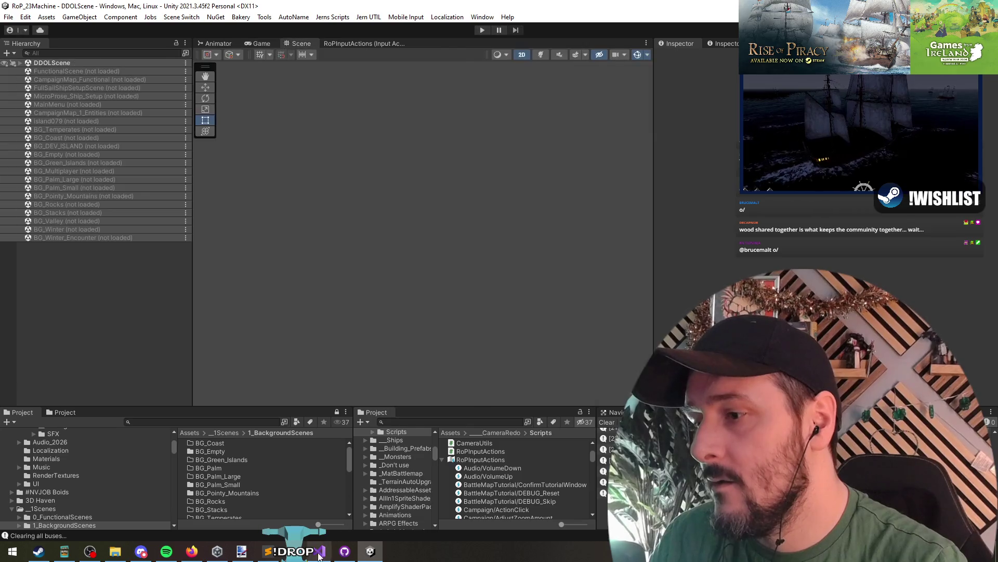
- Select the saved-overrides loading line in Visual Studio, switching back and forth with Unity
{"action": "key", "text": "alt+Tab"}
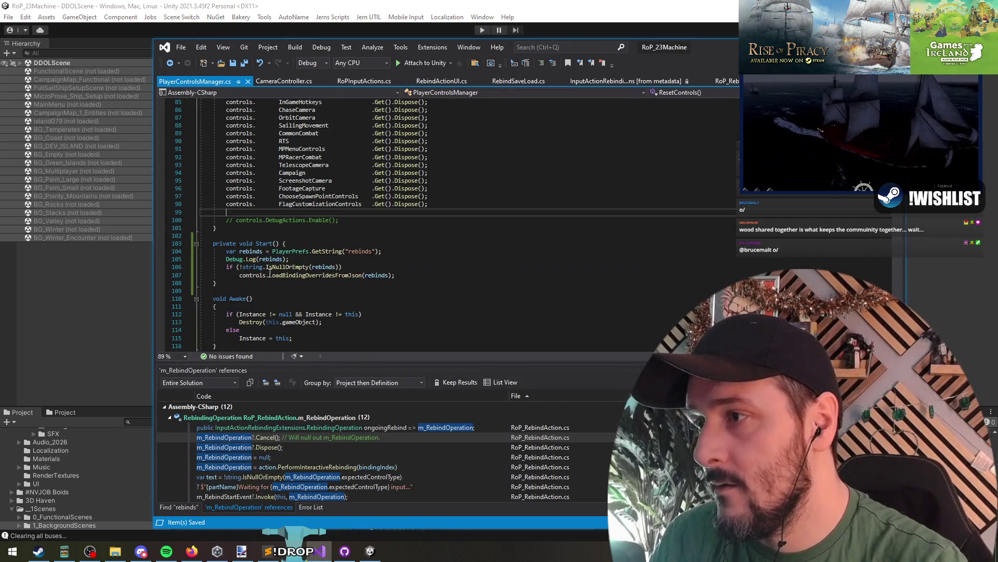
{"action": "triple_click", "coordinate": [316, 275]}
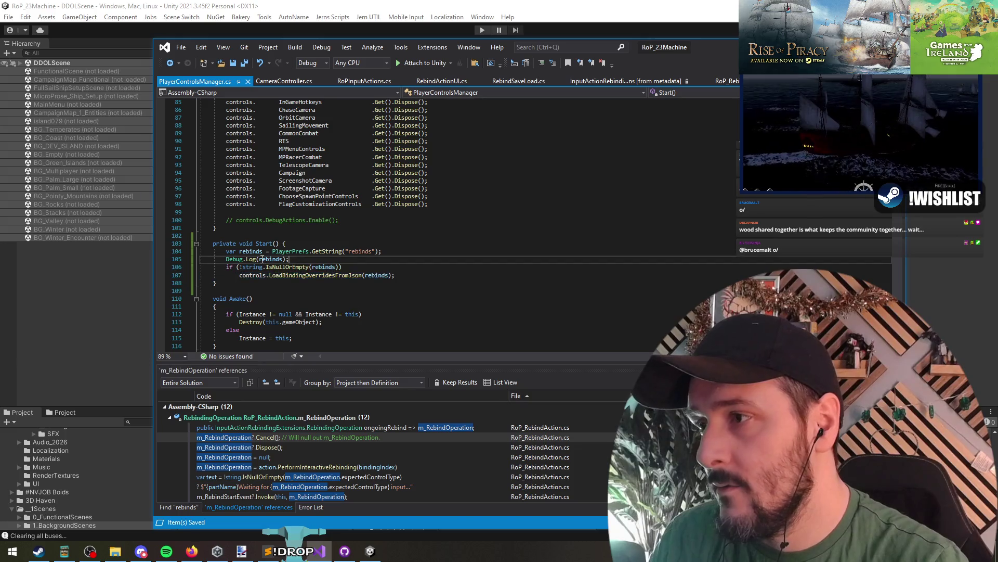
{"action": "key", "text": "alt+Tab"}
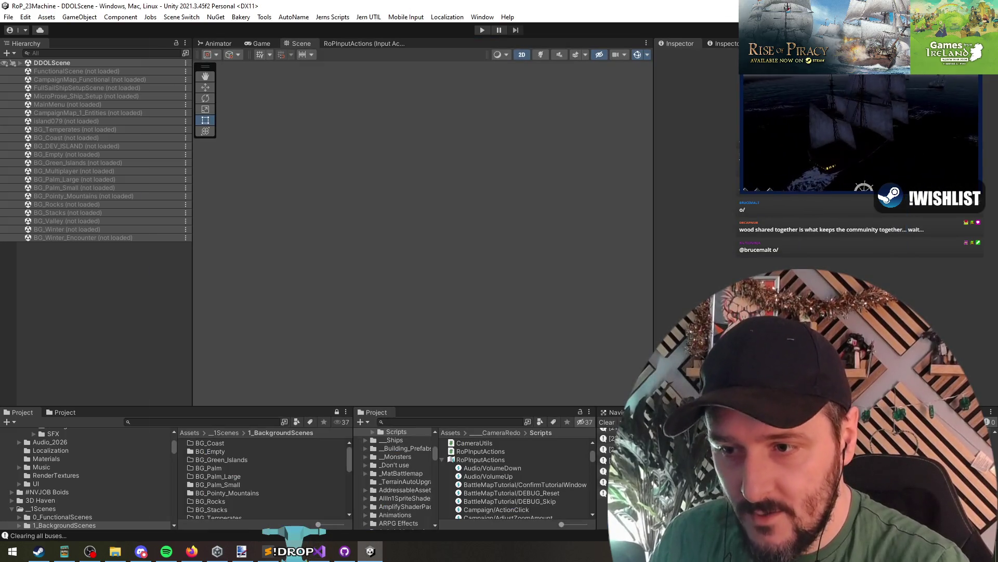
{"action": "key", "text": "alt+Tab"}
{"action": "key", "text": "alt+Tab"}
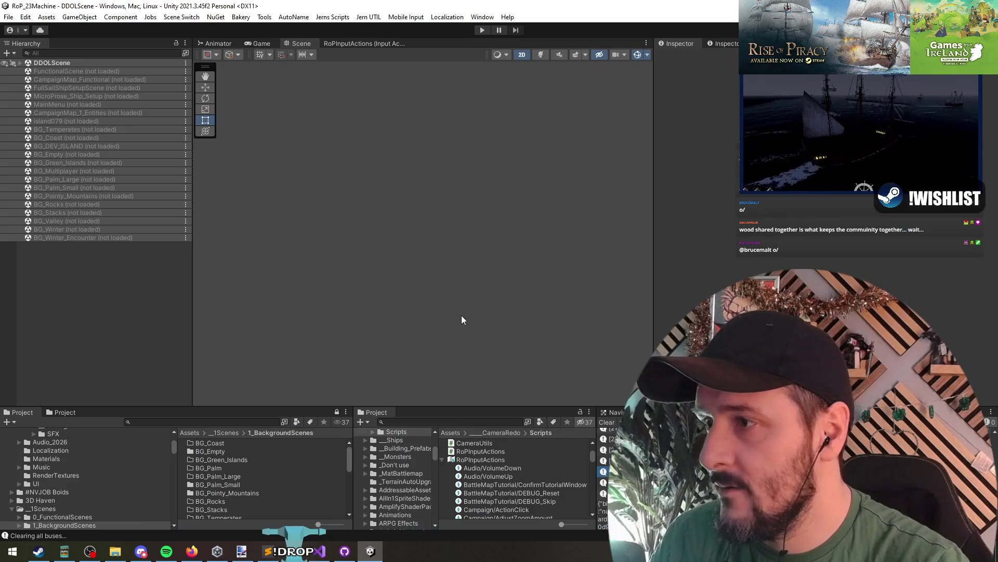
{"action": "key", "text": "alt+Tab"}
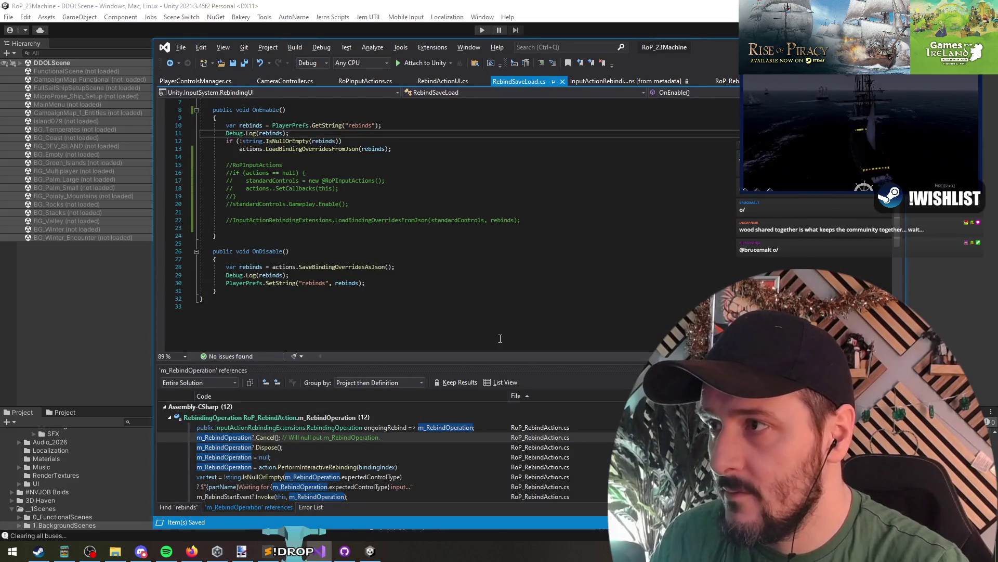
{"action": "key", "text": "alt+Tab"}
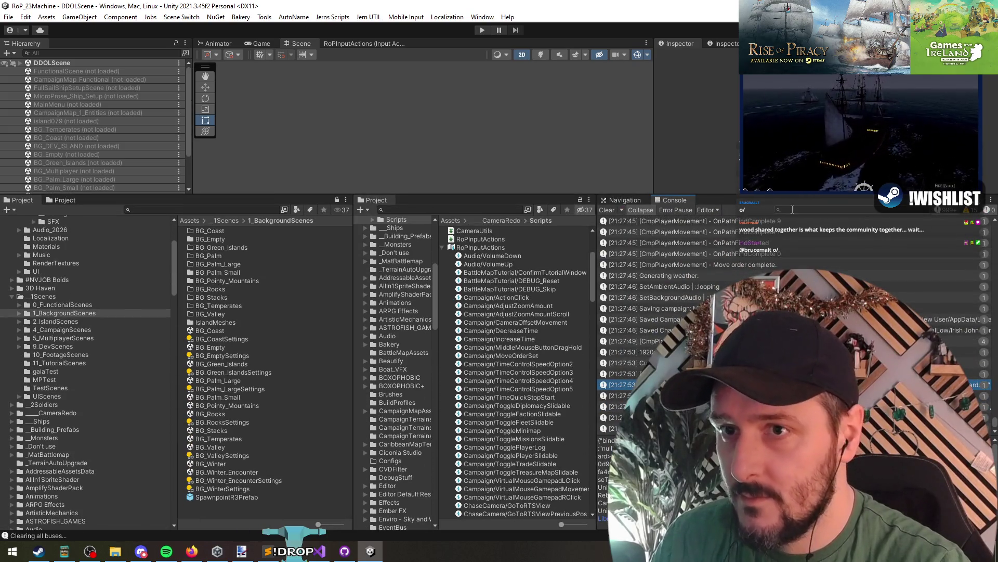
- Filter the Console on 'Campaign/ActionClic' and jump to the PlayerControlsManager lines that logged it
{"action": "type", "text": "Campaign/ActionClic"}
{"action": "key", "text": "alt+Tab"}
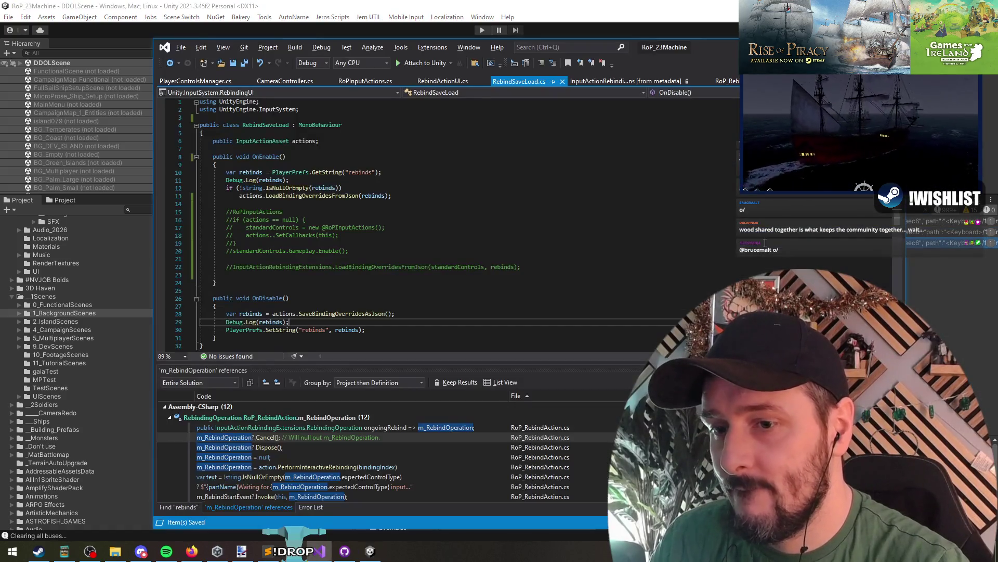
{"action": "double_click", "coordinate": [767, 234]}
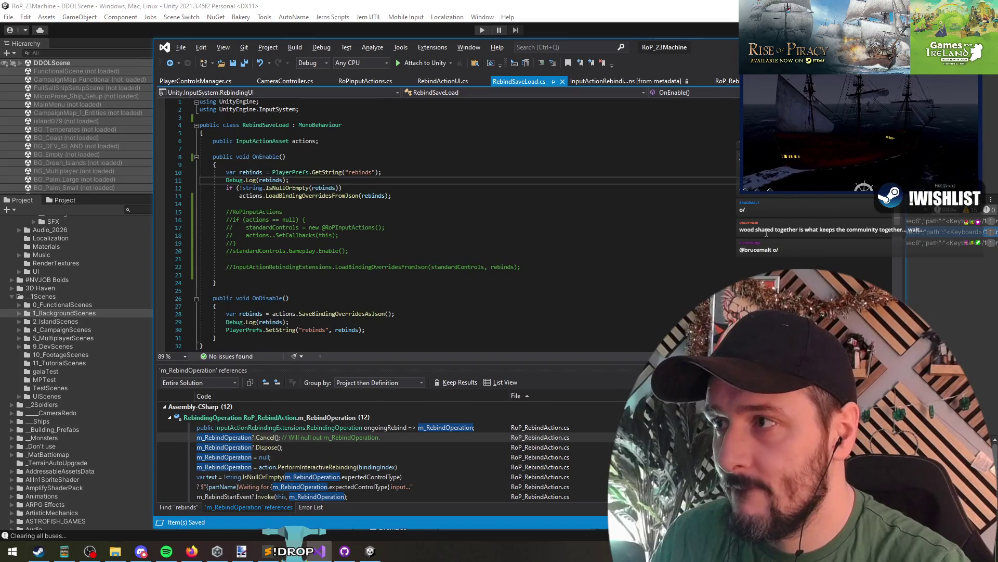
{"action": "double_click", "coordinate": [768, 220]}
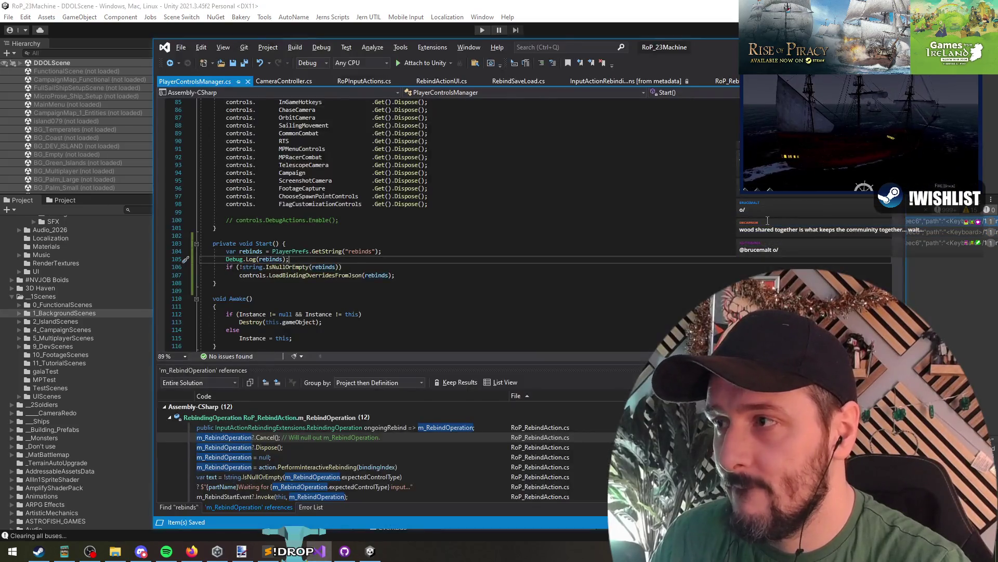
{"action": "left_click_drag", "start_coordinate": [273, 230], "coordinate": [312, 317]}
{"action": "left_click", "coordinate": [312, 287]}
{"action": "left_click", "coordinate": [446, 276]}
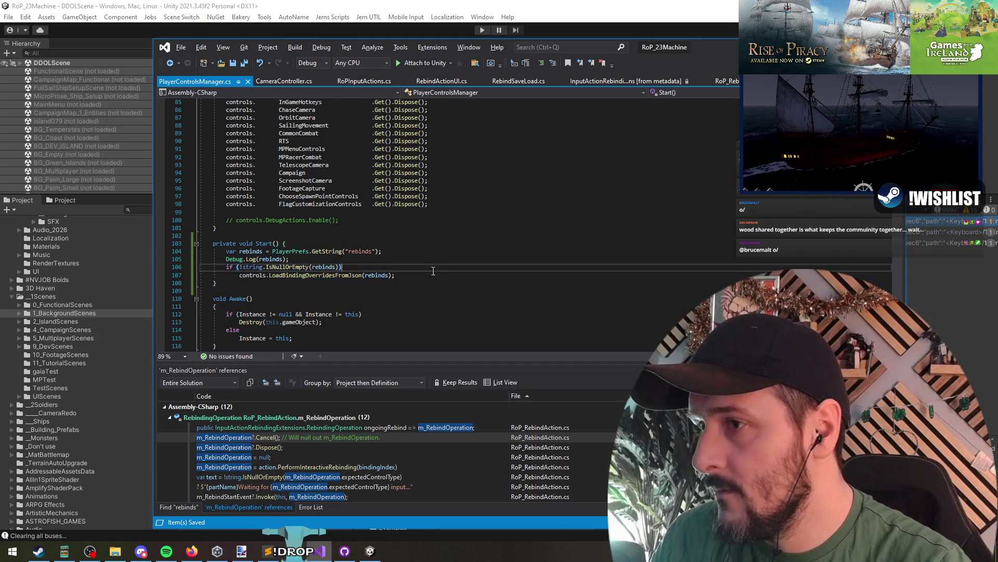
- Create an empty public static void OverwriteWithBindings() method above Start()
{"action": "left_click", "coordinate": [293, 235]}
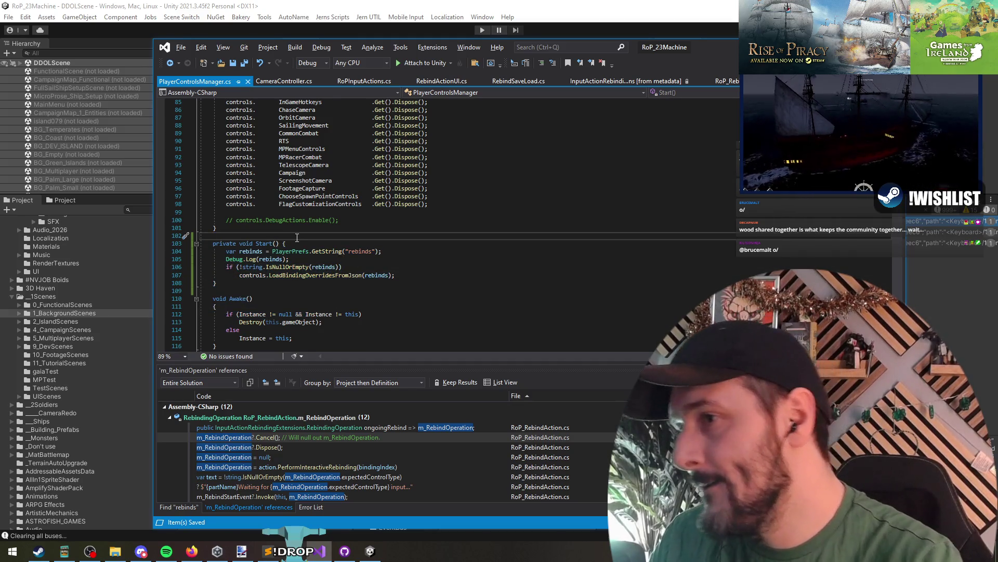
{"action": "key", "text": "Return"}
{"action": "key", "text": "Return"}
{"action": "key", "text": "Up"}
{"action": "type", "text": "public"}
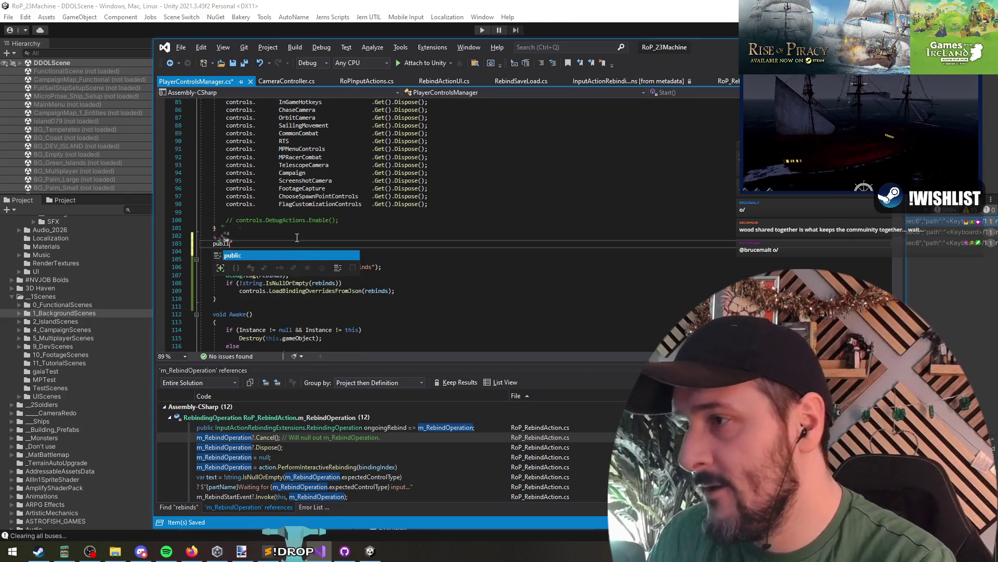
{"action": "key", "text": "BackSpace"}
{"action": "key", "text": "BackSpace"}
{"action": "key", "text": "BackSpace"}
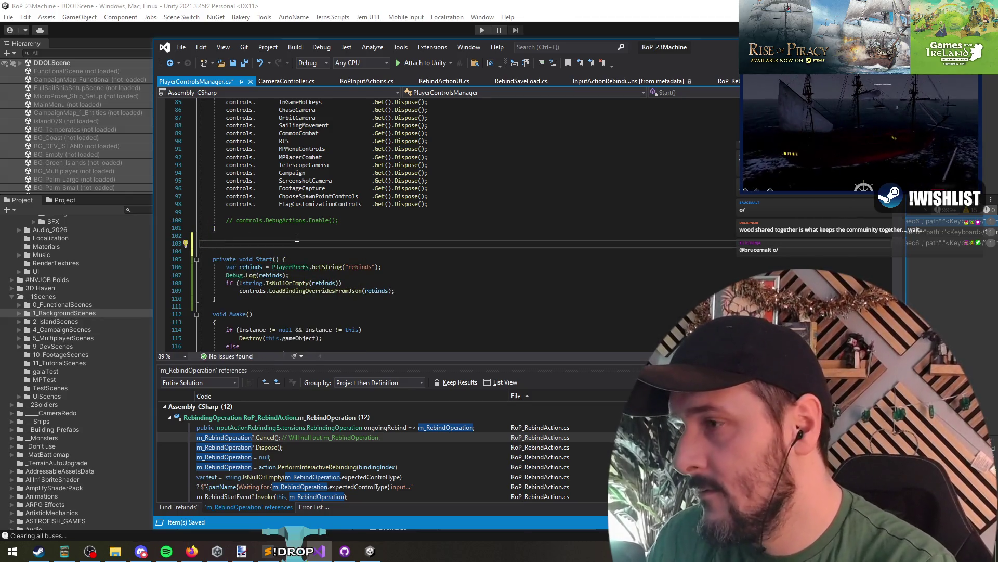
{"action": "type", "text": "public statc"}
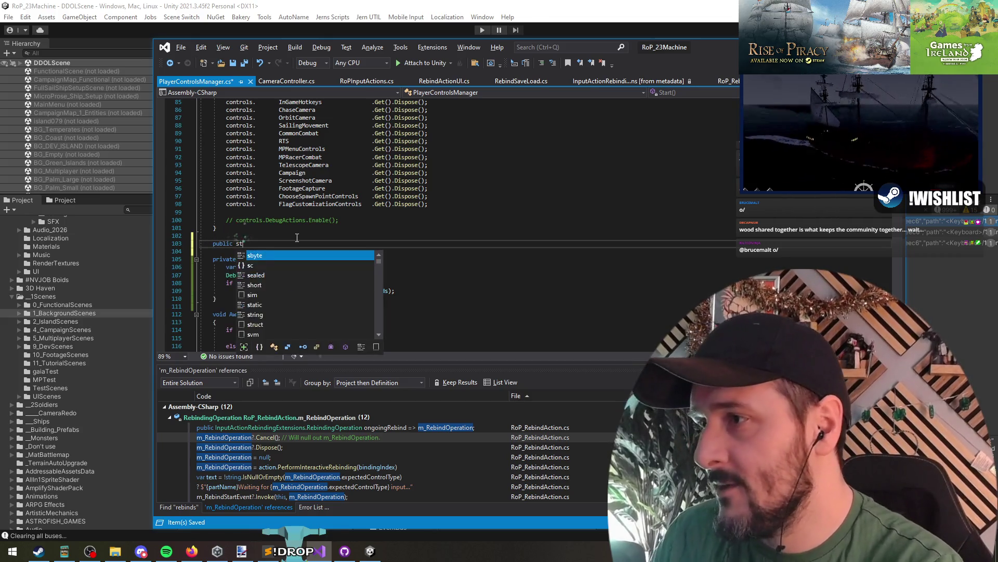
{"action": "key", "text": "BackSpace"}
{"action": "type", "text": "ic v"}
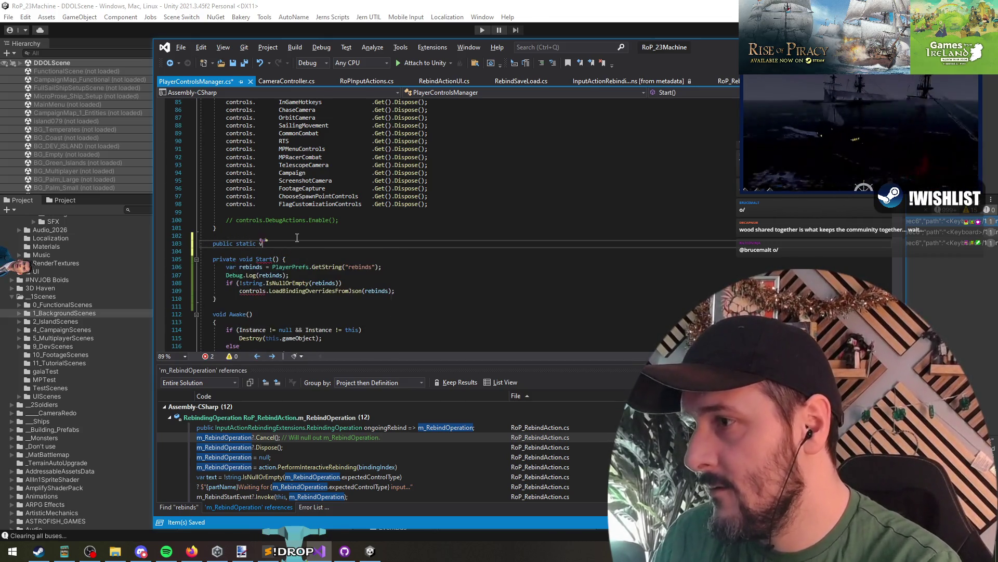
{"action": "type", "text": "oid OverwriteWithBindings"}
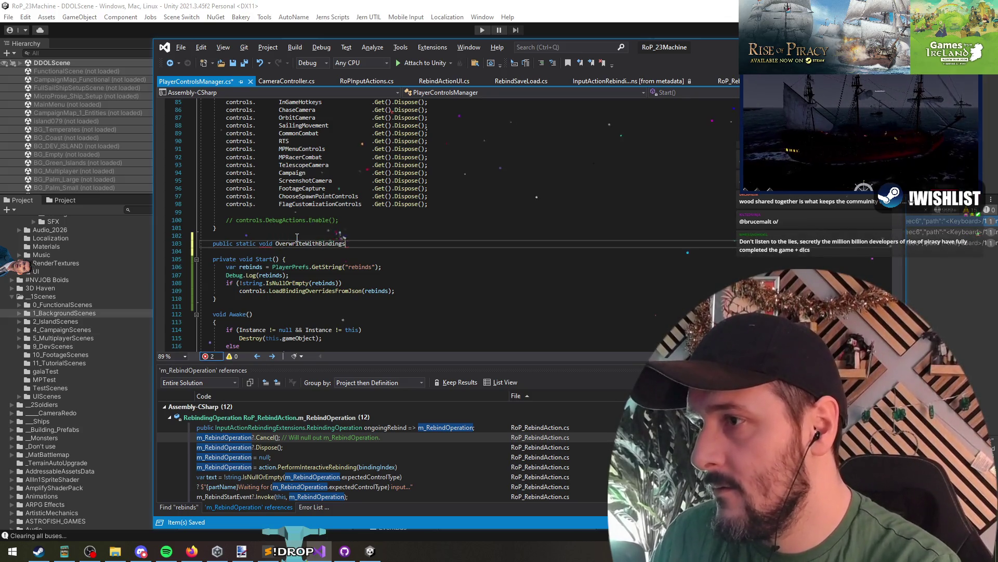
{"action": "type", "text": "() {"}
{"action": "key", "text": "Return"}
- Move the rebind-loading lines from Start() into OverwriteWithBindings, prefixing controls with Instance
{"action": "key", "text": "Down"}
{"action": "key", "text": "Down"}
{"action": "key", "text": "Down"}
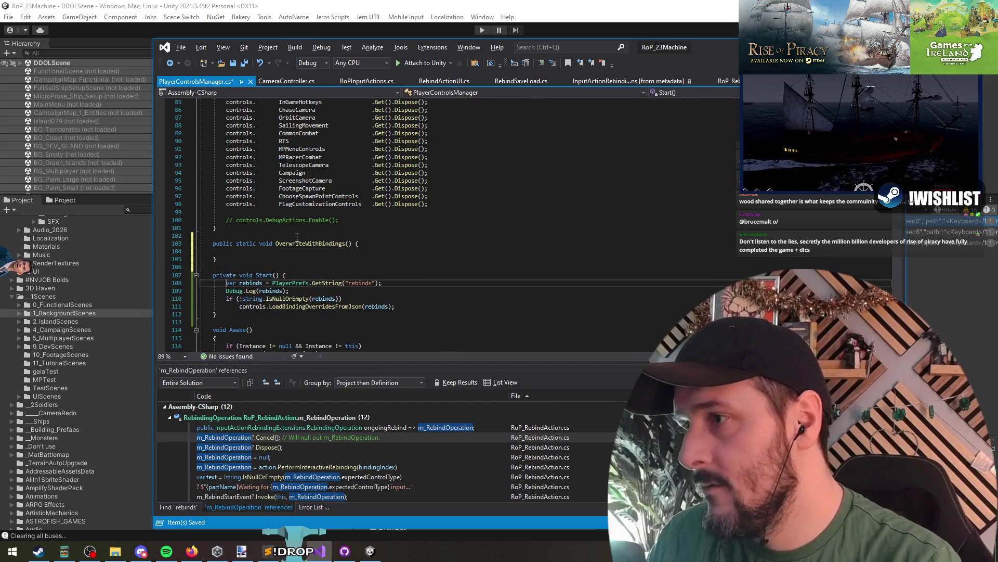
{"action": "key", "text": "shift+Down"}
{"action": "key", "text": "shift+Down"}
{"action": "key", "text": "shift+Down"}
{"action": "key", "text": "shift+End"}
{"action": "key", "text": "ctrl+x"}
{"action": "key", "text": "Up"}
{"action": "key", "text": "Up"}
{"action": "key", "text": "Up"}
{"action": "key", "text": "ctrl+v"}
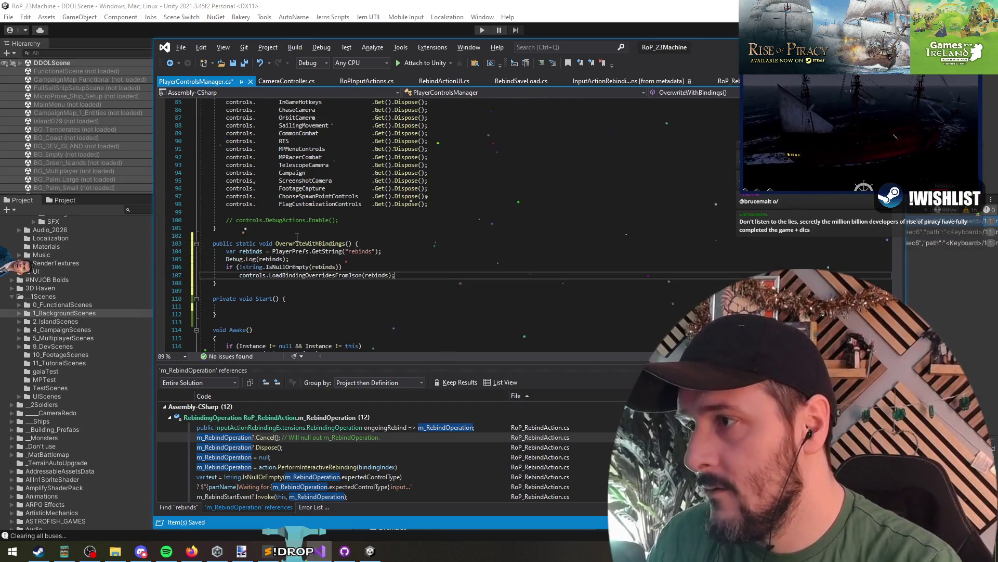
{"action": "key", "text": "Home"}
{"action": "type", "text": "I"}
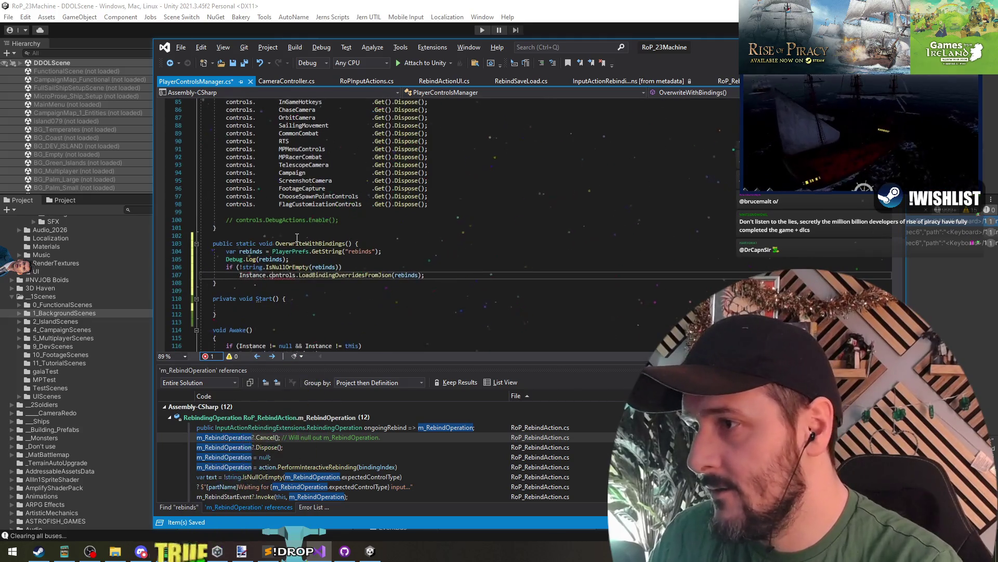
{"action": "type", "text": "ce."}
- Delete the now-empty Start() method
{"action": "key", "text": "Down"}
{"action": "key", "text": "Down"}
{"action": "key", "text": "Down"}
{"action": "key", "text": "ctrl+shift+l"}
{"action": "key", "text": "ctrl+shift+l"}
{"action": "key", "text": "ctrl+shift+l"}
{"action": "key", "text": "Up"}
{"action": "key", "text": "Up"}
{"action": "key", "text": "Up"}
{"action": "key", "text": "Up"}
{"action": "key", "text": "Up"}
{"action": "key", "text": "End"}
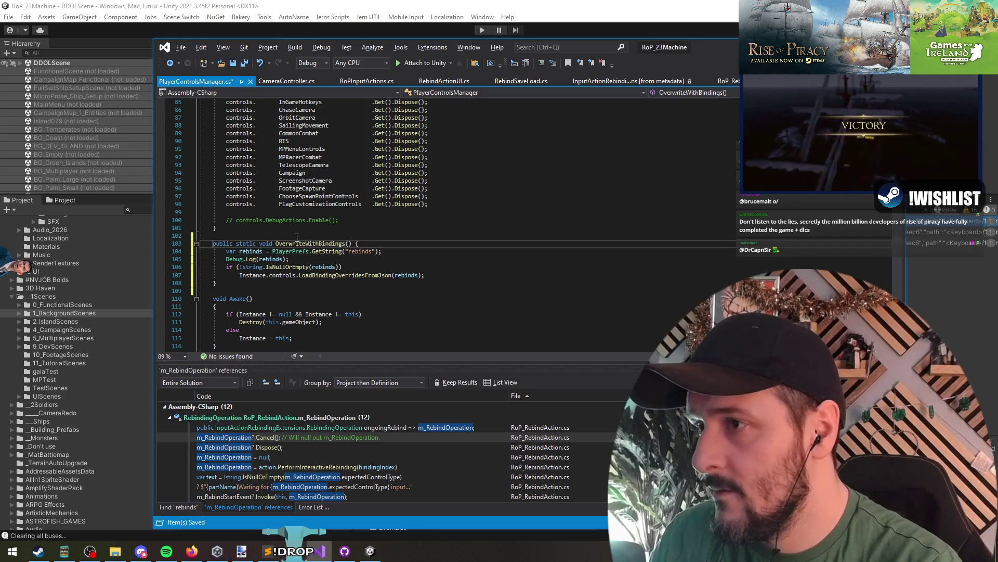
{"action": "key", "text": "Down"}
{"action": "key", "text": "Down"}
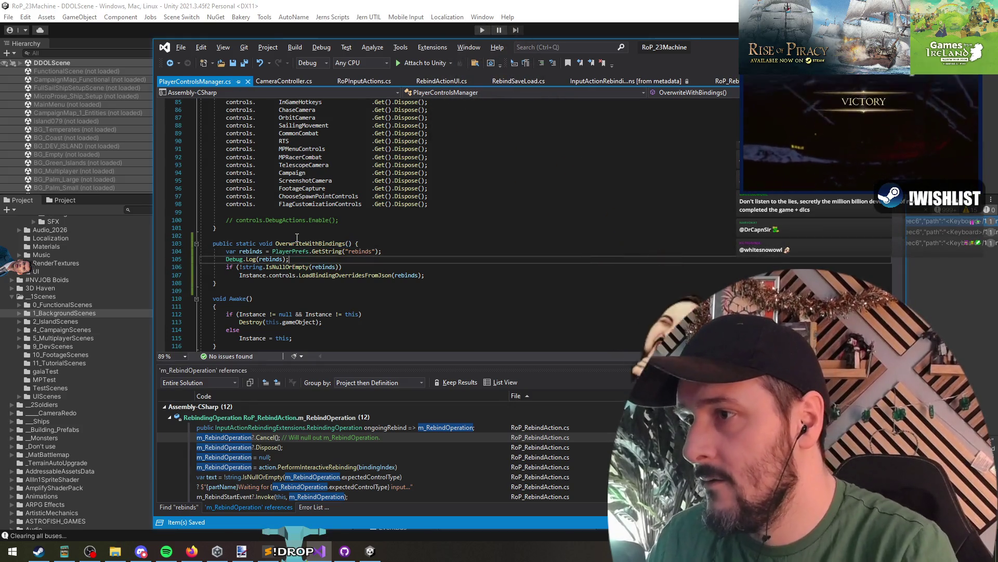
{"action": "key", "text": "ctrl+t"}
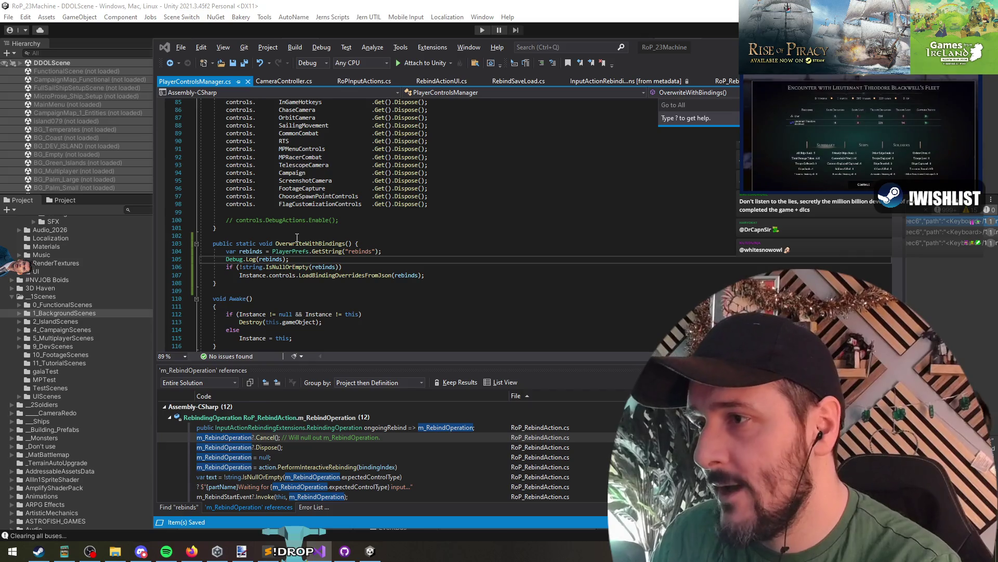
- Open CampaignMapManager.cs at its Start() method on the event Raise line and save
{"action": "type", "text": "campai"}
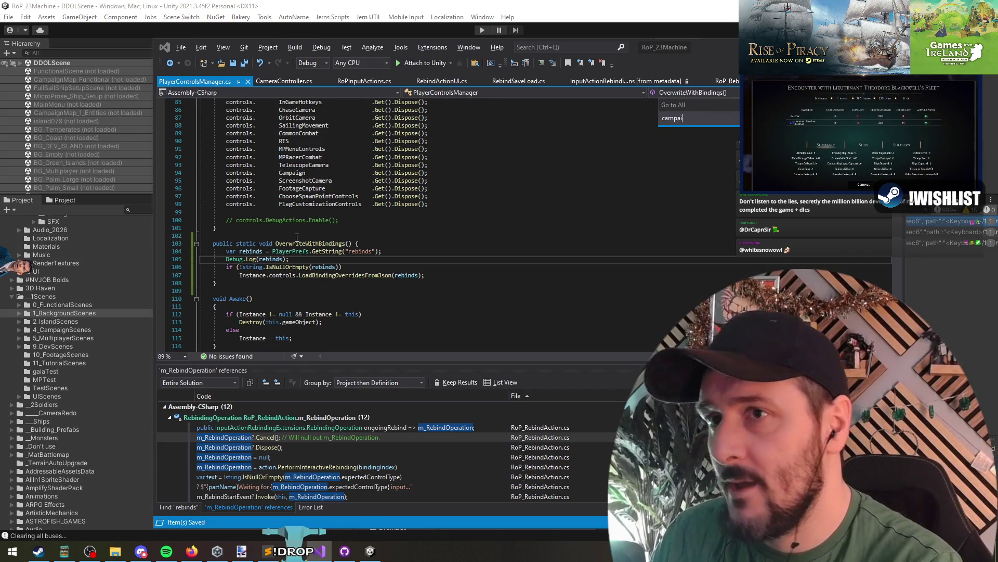
{"action": "type", "text": "gnmapman"}
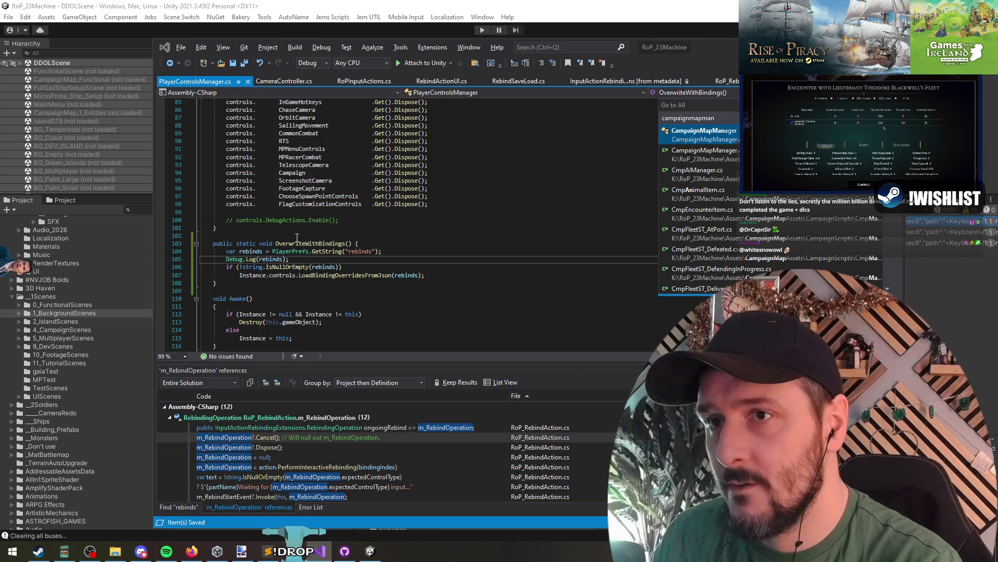
{"action": "key", "text": "Return"}
{"action": "key", "text": "ctrl+f"}
{"action": "type", "text": "start()"}
{"action": "key", "text": "Return"}
{"action": "key", "text": "Escape"}
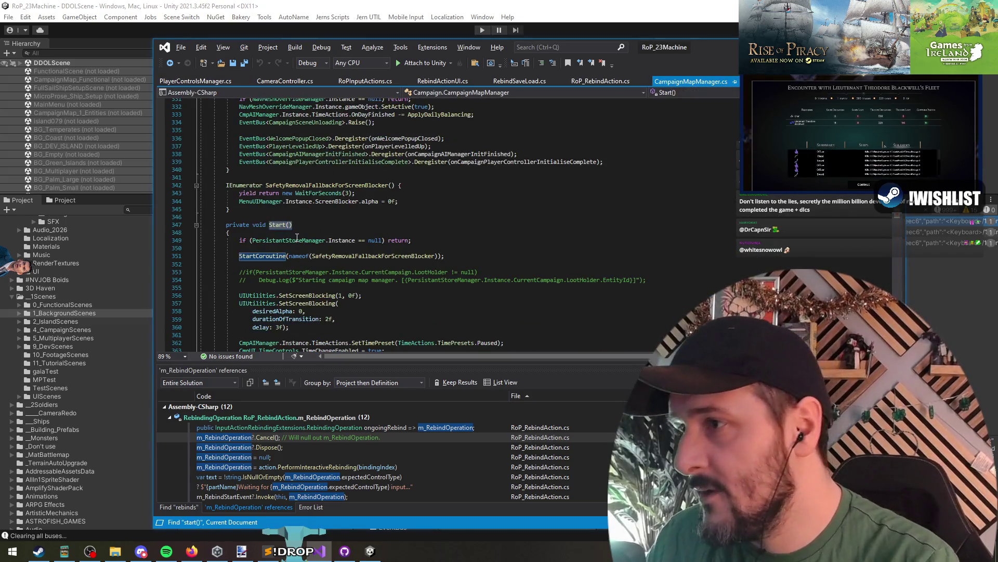
{"action": "scroll", "coordinate": [297, 237], "scroll_direction": "down", "scroll_amount": 6}
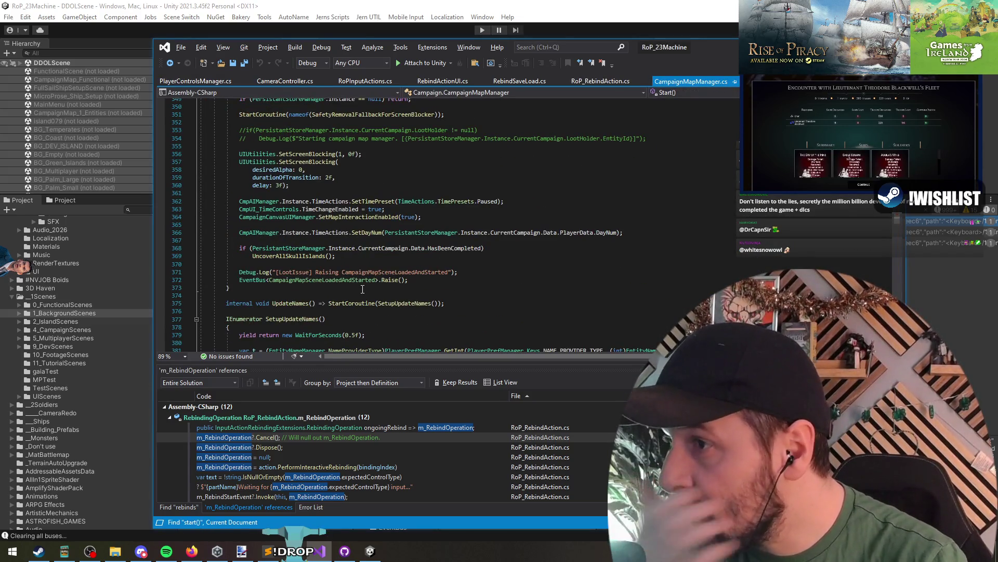
{"action": "left_click", "coordinate": [408, 280]}
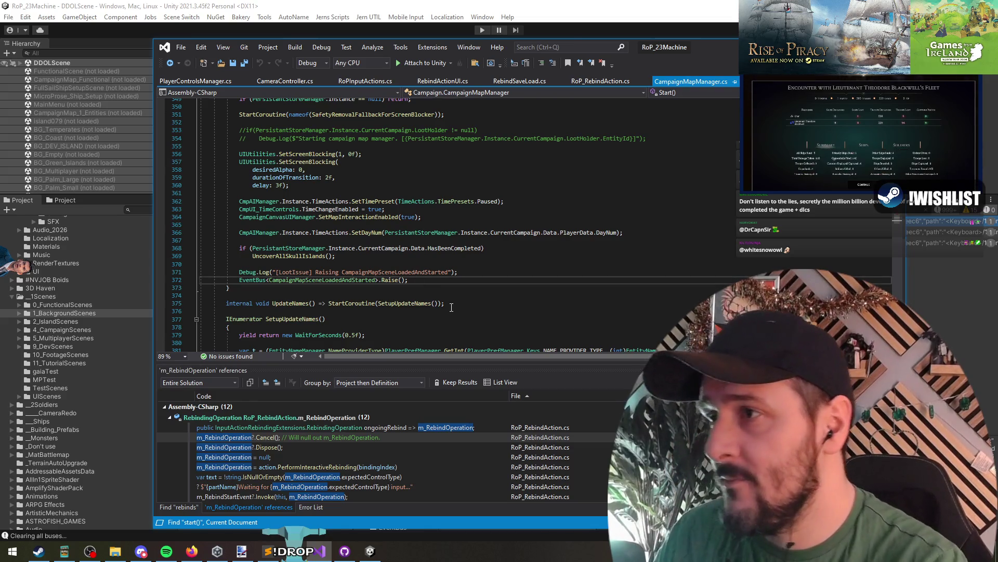
{"action": "key", "text": "ctrl+s"}
- Trace CampaignPlayerControllerInitialiseComplete references from CampaignPlayerController to its handler in CampaignMapManager
{"action": "key", "text": "ctrl+t"}
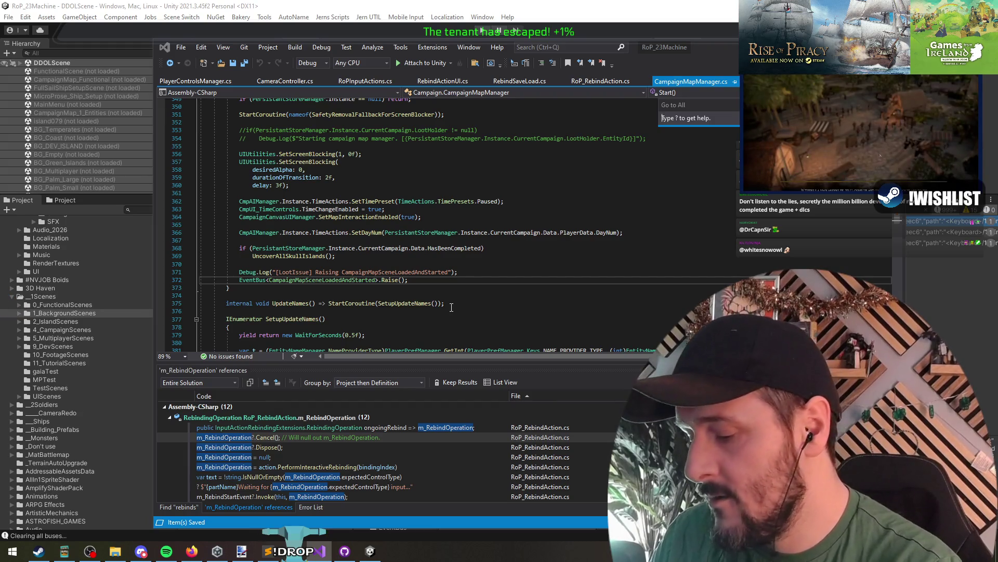
{"action": "type", "text": "campaignplay"}
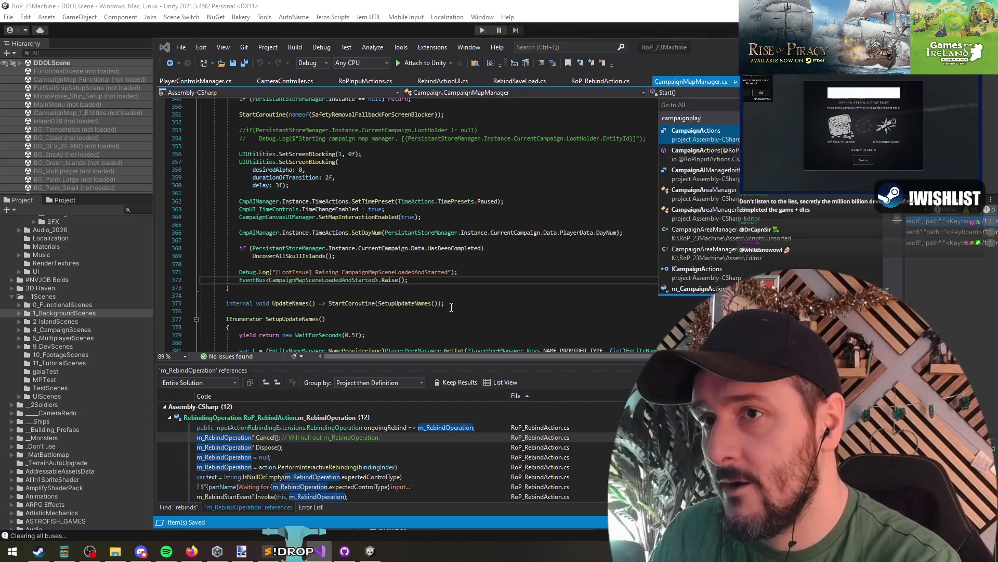
{"action": "key", "text": "Return"}
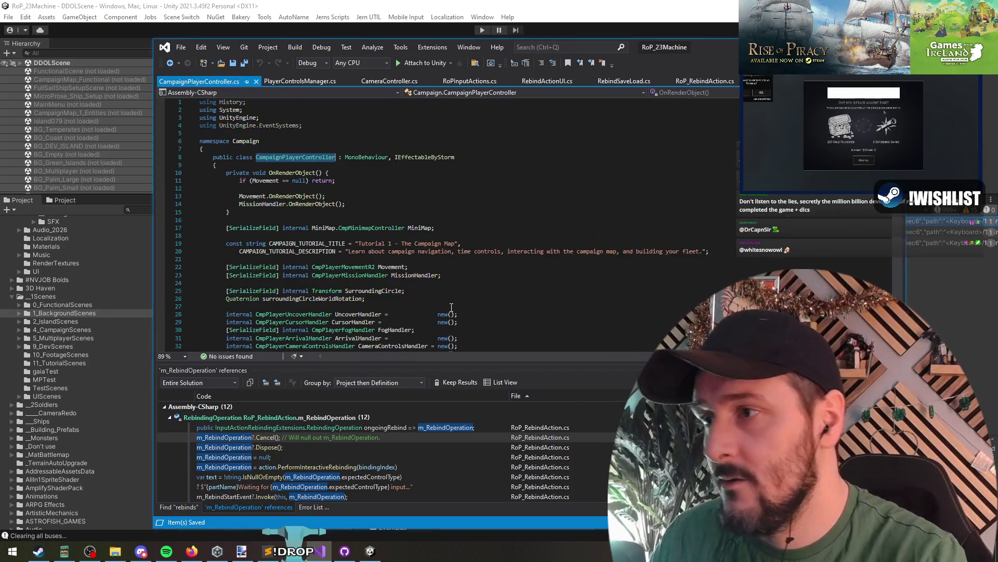
{"action": "scroll", "coordinate": [431, 249], "scroll_direction": "down", "scroll_amount": 10}
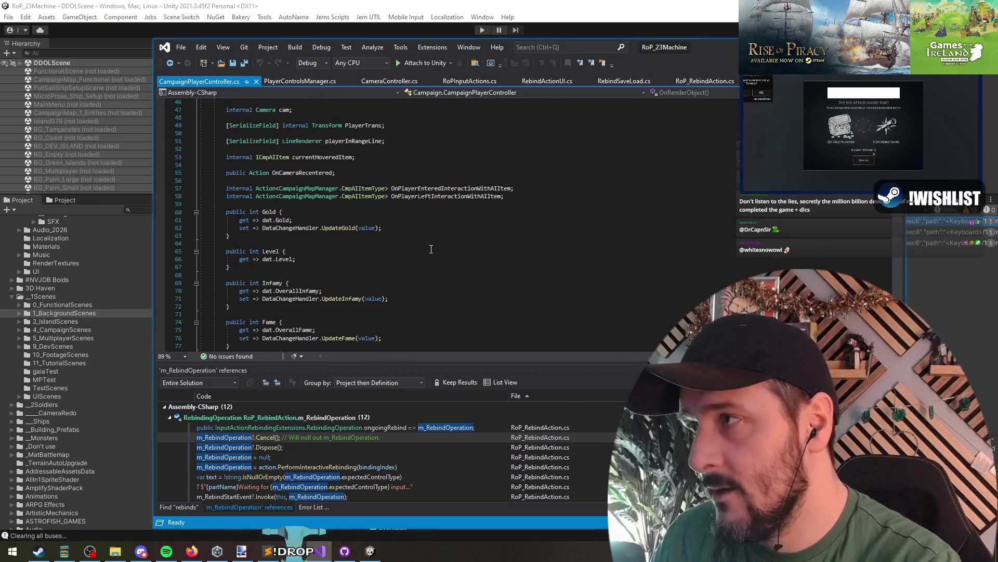
{"action": "key", "text": "F3"}
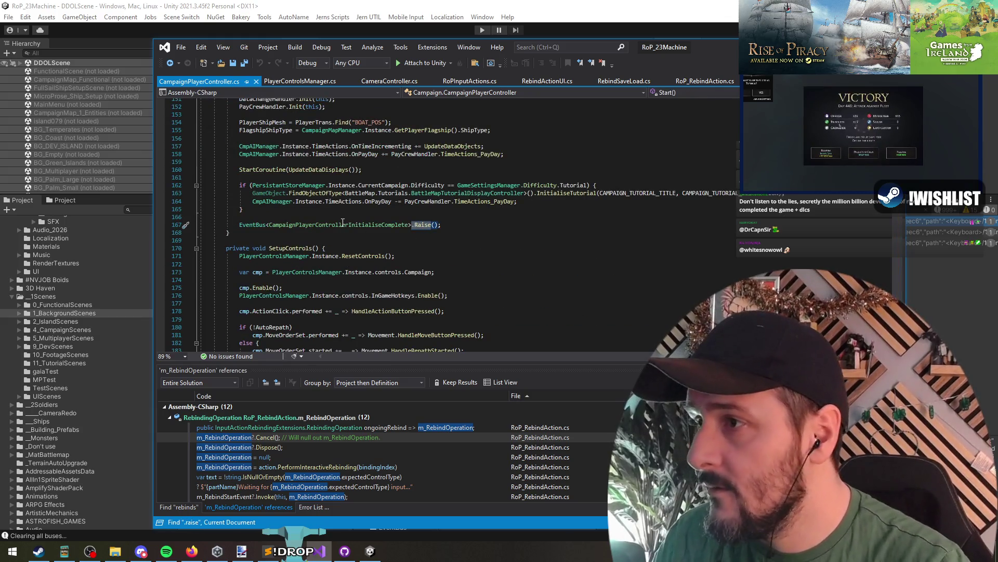
{"action": "right_click", "coordinate": [343, 224]}
{"action": "left_click", "coordinate": [448, 324]}
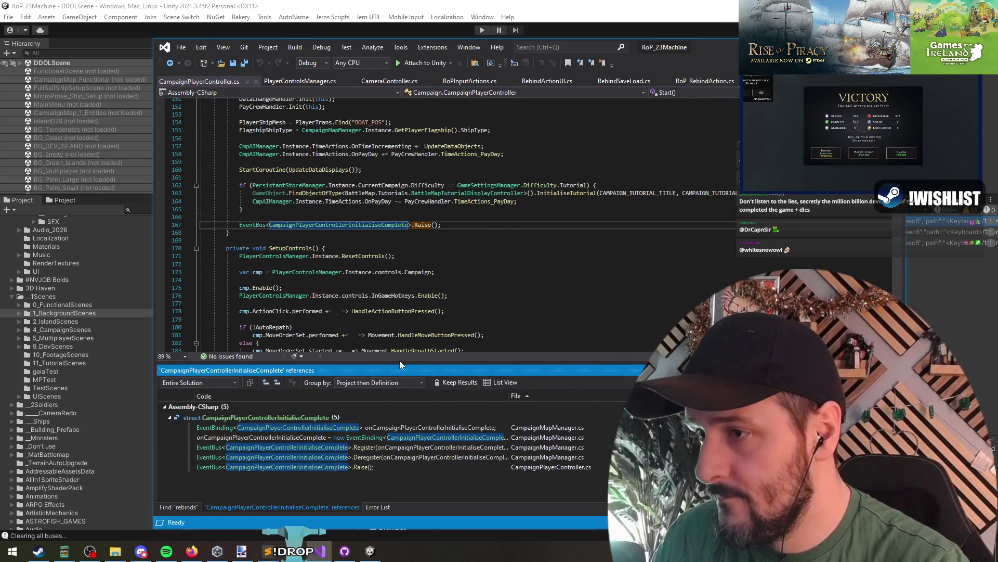
{"action": "left_click", "coordinate": [372, 336]}
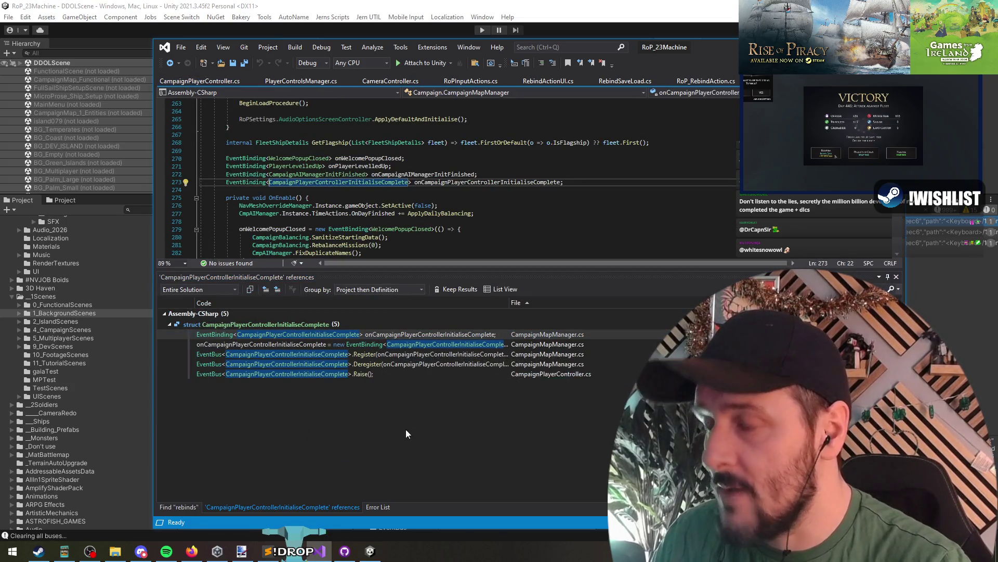
{"action": "double_click", "coordinate": [494, 183]}
{"action": "key", "text": "ctrl+F3"}
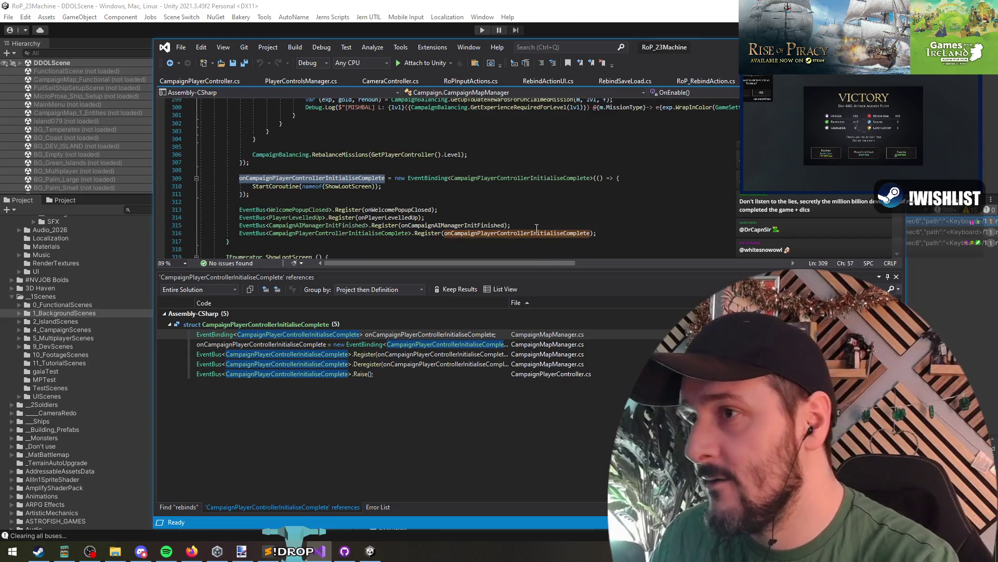
- Inspect the handler field, then return to CampaignMapManager's Start() after the Raise call
{"action": "left_click", "coordinate": [262, 186]}
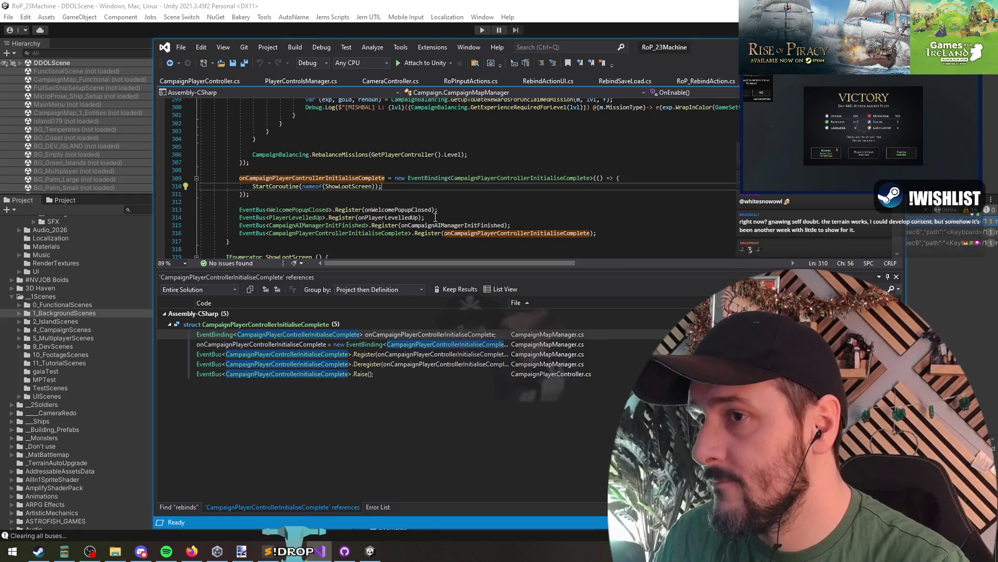
{"action": "key", "text": "Up"}
{"action": "key", "text": "Up"}
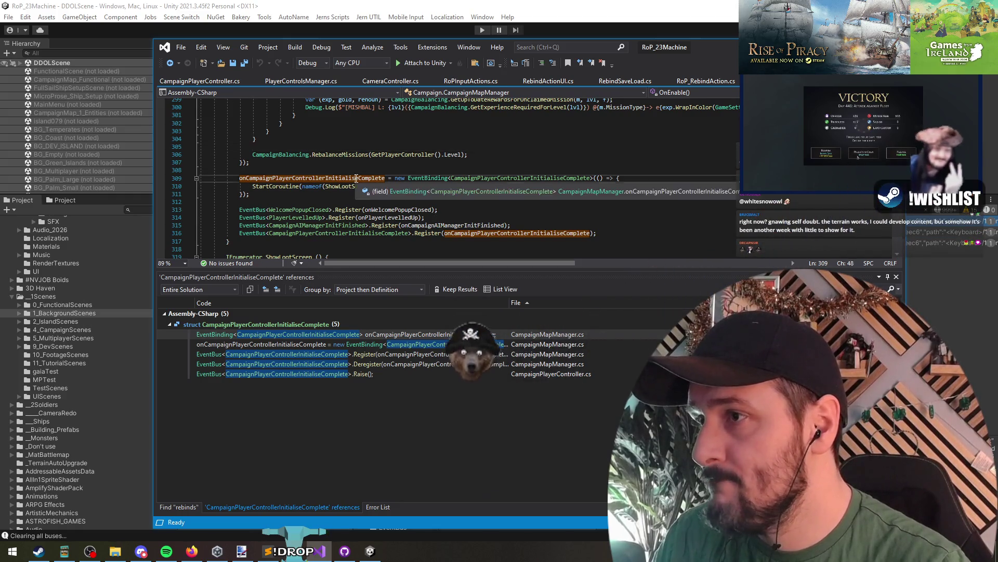
{"action": "left_click", "coordinate": [355, 178]}
{"action": "scroll", "coordinate": [333, 194], "scroll_direction": "up", "scroll_amount": 6}
{"action": "scroll", "coordinate": [333, 193], "scroll_direction": "up", "scroll_amount": 5}
{"action": "left_click", "coordinate": [329, 178]}
{"action": "type", "text": "start()"}
{"action": "key", "text": "Return"}
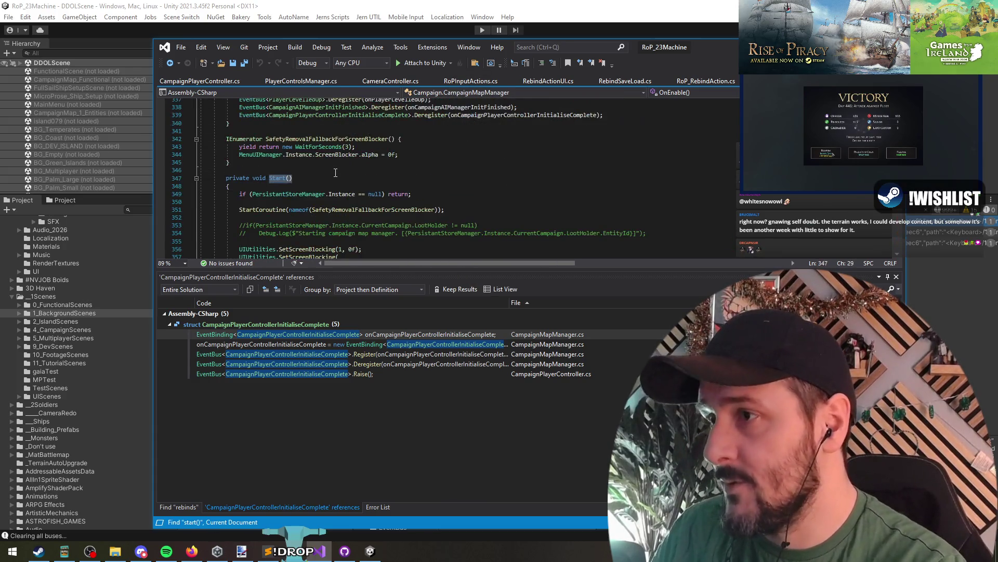
{"action": "scroll", "coordinate": [335, 172], "scroll_direction": "down", "scroll_amount": 7}
{"action": "left_click", "coordinate": [452, 210]}
{"action": "key", "text": "Return"}
{"action": "key", "text": "Return"}
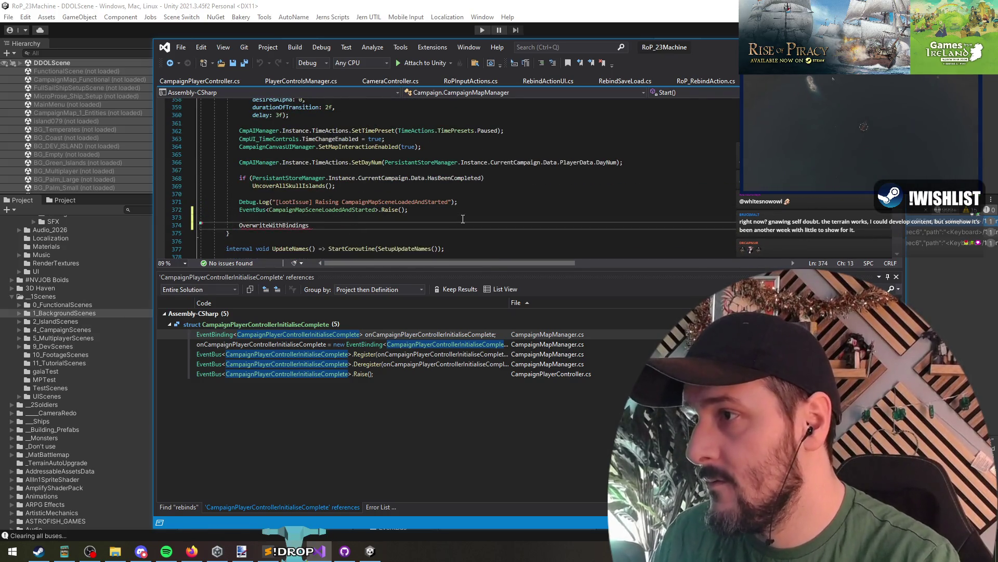
{"action": "key", "text": "ctrl+z"}
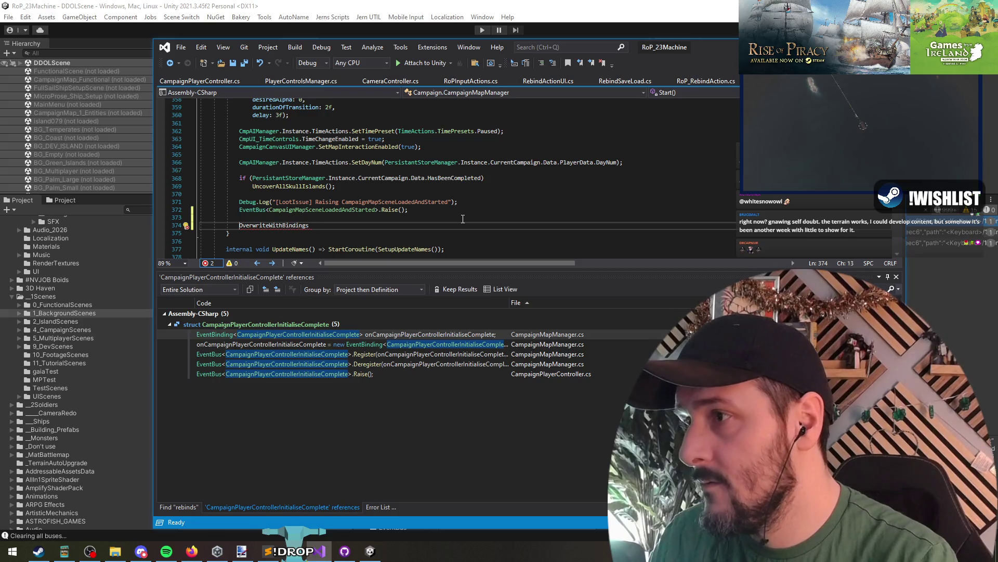
{"action": "key", "text": "ctrl+minus"}
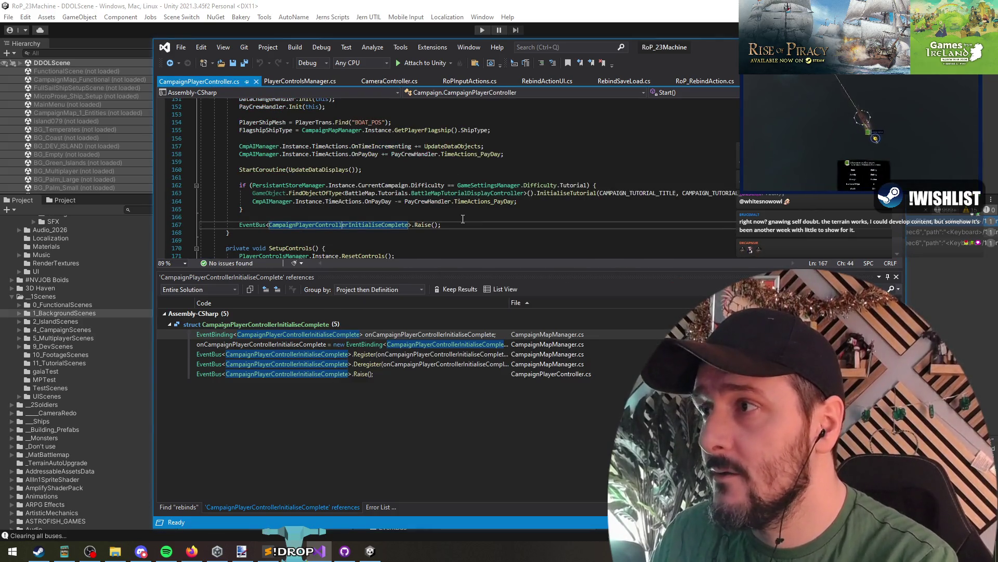
- Make OverwriteWithBindings non-static, drop its Instance. prefix, copy its name and save
{"action": "key", "text": "ctrl+Tab"}
{"action": "key", "text": "ctrl+Tab"}
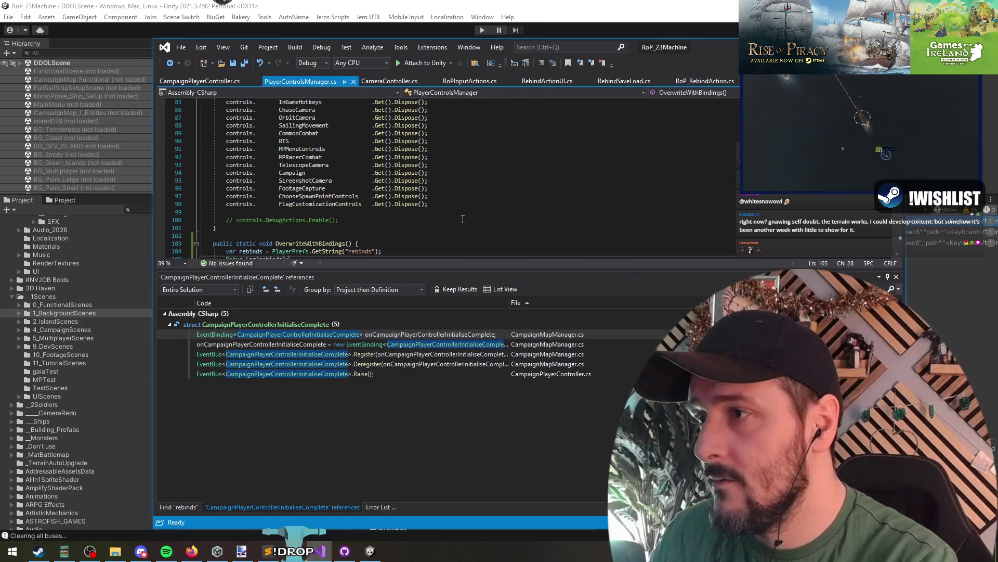
{"action": "scroll", "coordinate": [463, 219], "scroll_direction": "down", "scroll_amount": 4}
{"action": "double_click", "coordinate": [247, 149]}
{"action": "key", "text": "BackSpace"}
{"action": "double_click", "coordinate": [252, 181]}
{"action": "key", "text": "Delete"}
{"action": "key", "text": "Delete"}
{"action": "key", "text": "Up"}
{"action": "key", "text": "Up"}
{"action": "key", "text": "Up"}
{"action": "key", "text": "Up"}
{"action": "key", "text": "ctrl+shift+Right"}
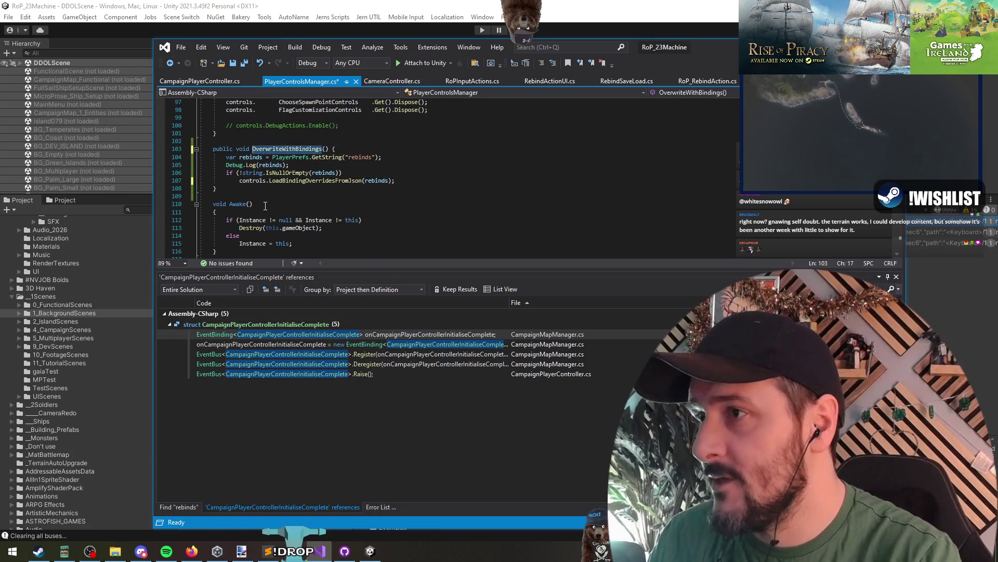
{"action": "key", "text": "ctrl+c"}
{"action": "key", "text": "ctrl+s"}
- Add PlayerControlsManager.Instance.OverwriteWithBindings(); after the Raise line and return to Unity
{"action": "key", "text": "ctrl+Tab"}
{"action": "key", "text": "ctrl+v"}
{"action": "type", "text": "PlayerCon"}
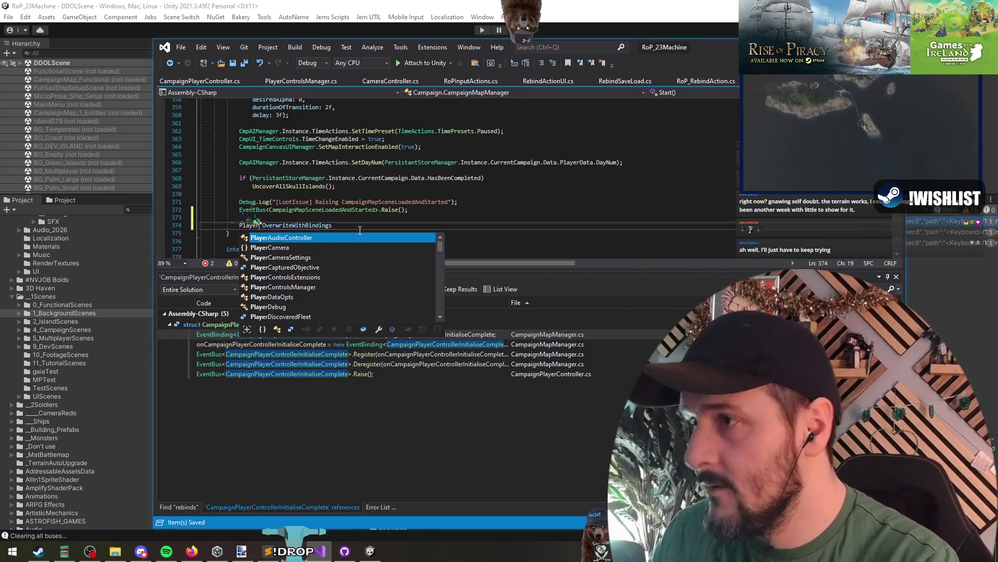
{"action": "type", "text": "trolsManager."}
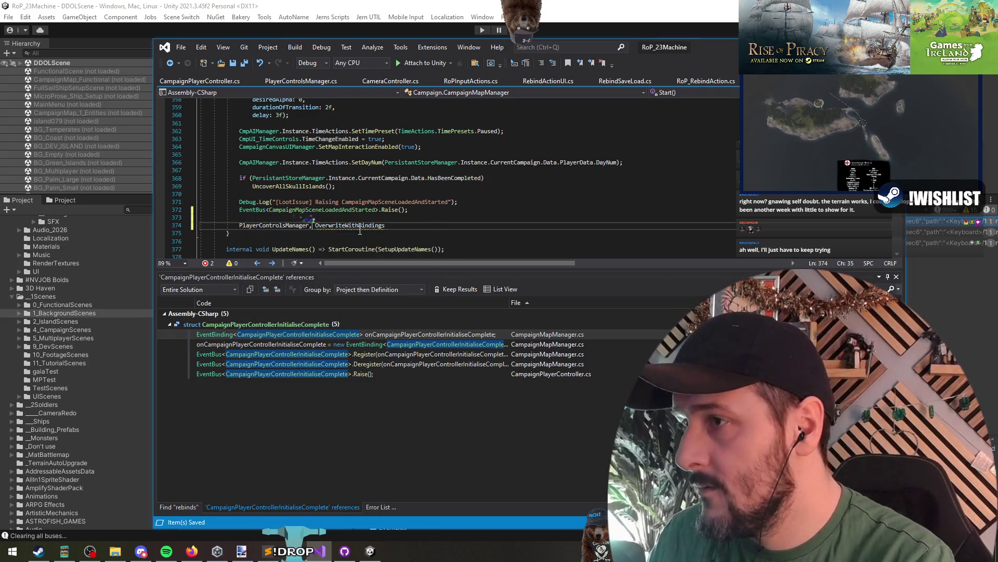
{"action": "type", "text": "Instance."}
{"action": "key", "text": "End"}
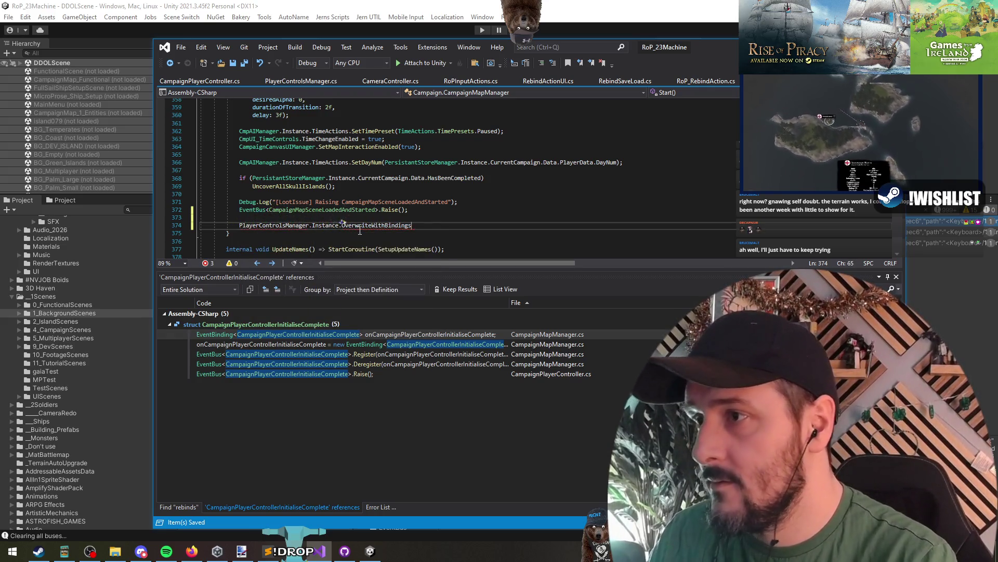
{"action": "type", "text": "();"}
{"action": "key", "text": "Down"}
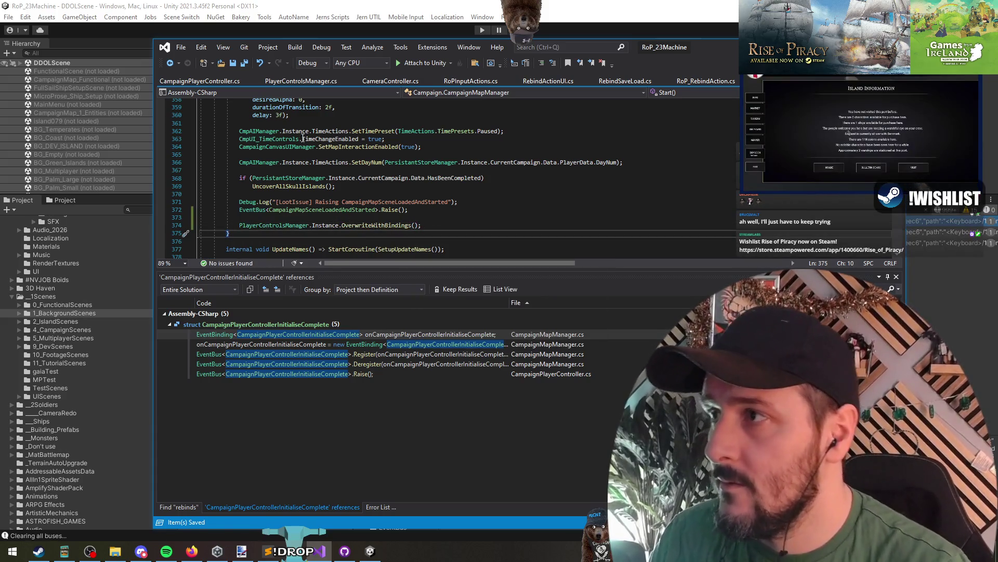
{"action": "key", "text": "alt+Tab"}
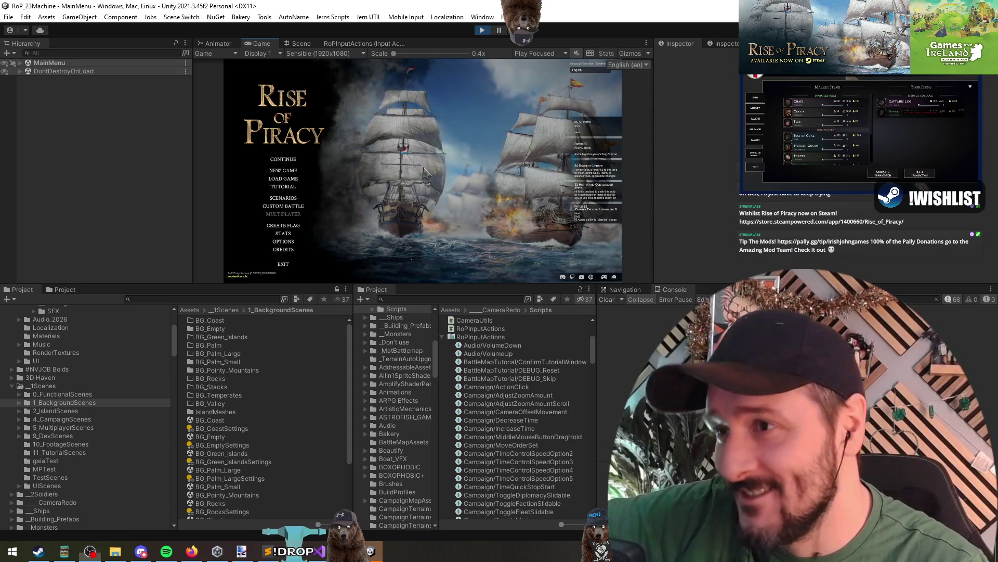
- Load into the campaign from the main menu and bring Unity back to the front
{"action": "left_click", "coordinate": [287, 176]}
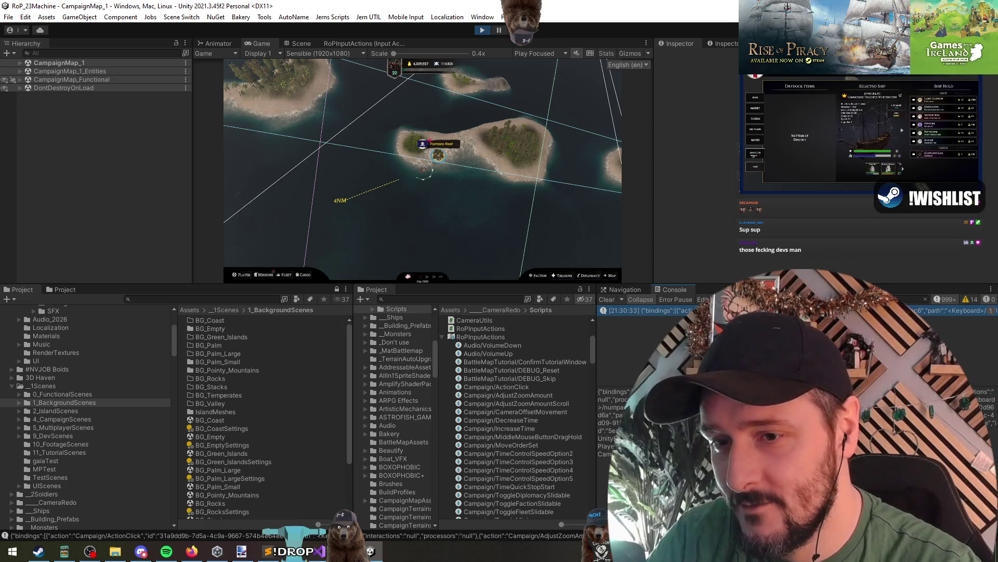
{"action": "key", "text": "alt+Tab"}
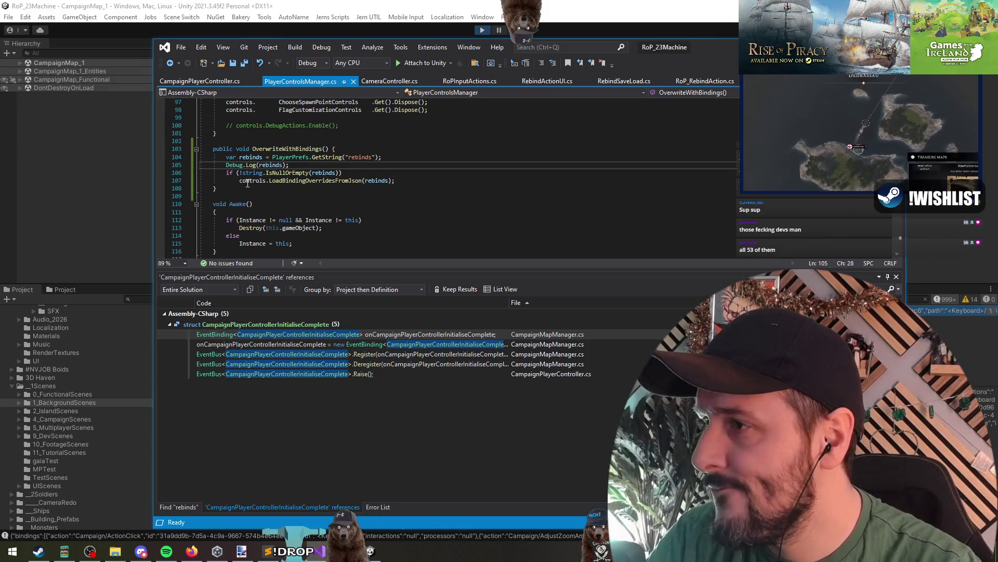
{"action": "mouse_move", "coordinate": [248, 183]}
{"action": "right_click", "coordinate": [73, 160]}
- Focus the game view, open the pause menu with Escape and open the control settings
{"action": "left_click", "coordinate": [372, 212]}
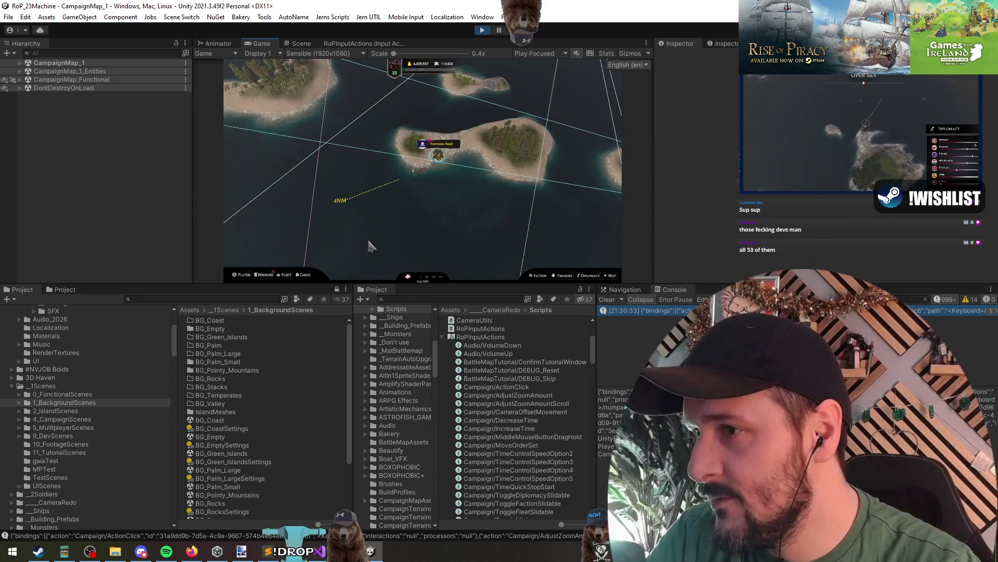
{"action": "key", "text": "Escape"}
{"action": "key", "text": "Escape"}
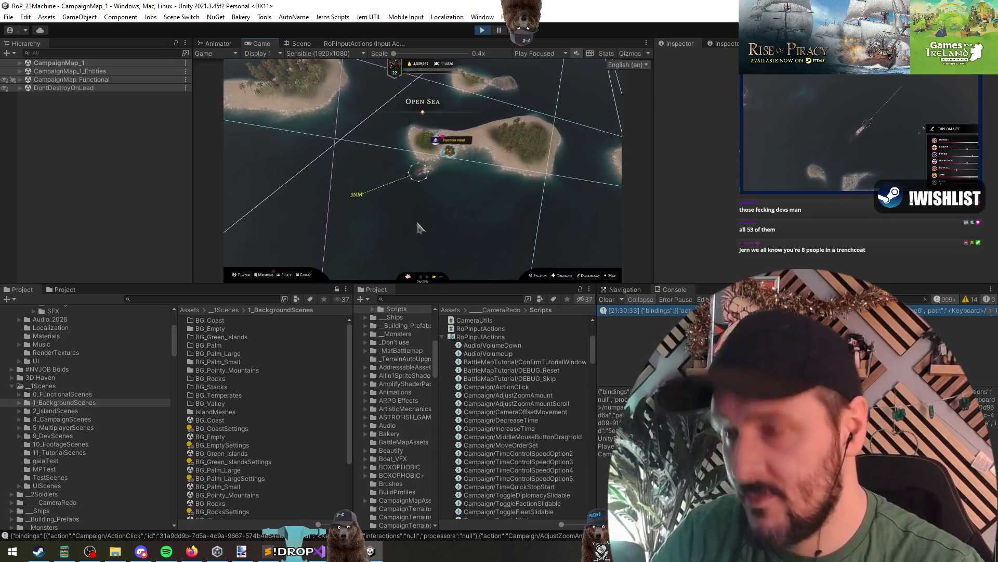
{"action": "key", "text": "Escape"}
{"action": "left_click", "coordinate": [423, 184]}
- Show the Campaign key bindings and enlarge the game view
{"action": "left_click", "coordinate": [350, 176]}
{"action": "left_click", "coordinate": [498, 124]}
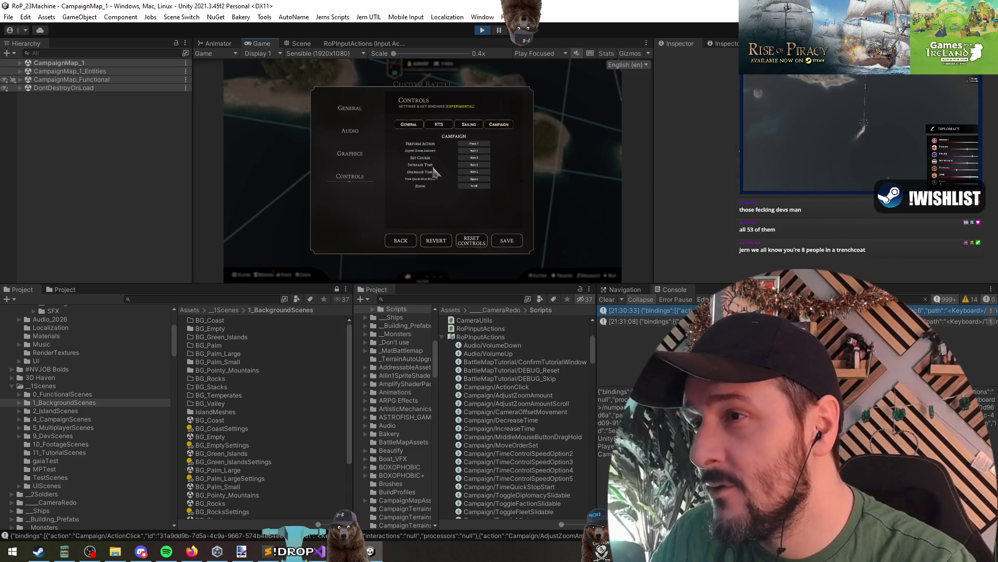
{"action": "left_click_drag", "start_coordinate": [572, 284], "coordinate": [572, 365]}
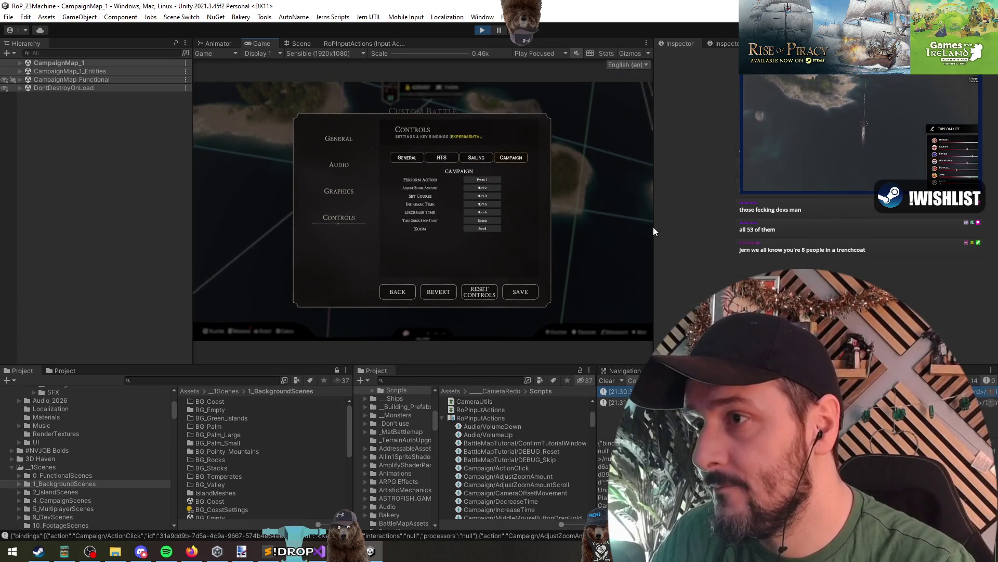
{"action": "mouse_move", "coordinate": [655, 229]}
{"action": "left_mouse_down"}
{"action": "mouse_move", "coordinate": [930, 250]}
{"action": "mouse_move", "coordinate": [816, 254]}
{"action": "left_mouse_up"}
{"action": "left_click_drag", "start_coordinate": [191, 225], "coordinate": [181, 226]}
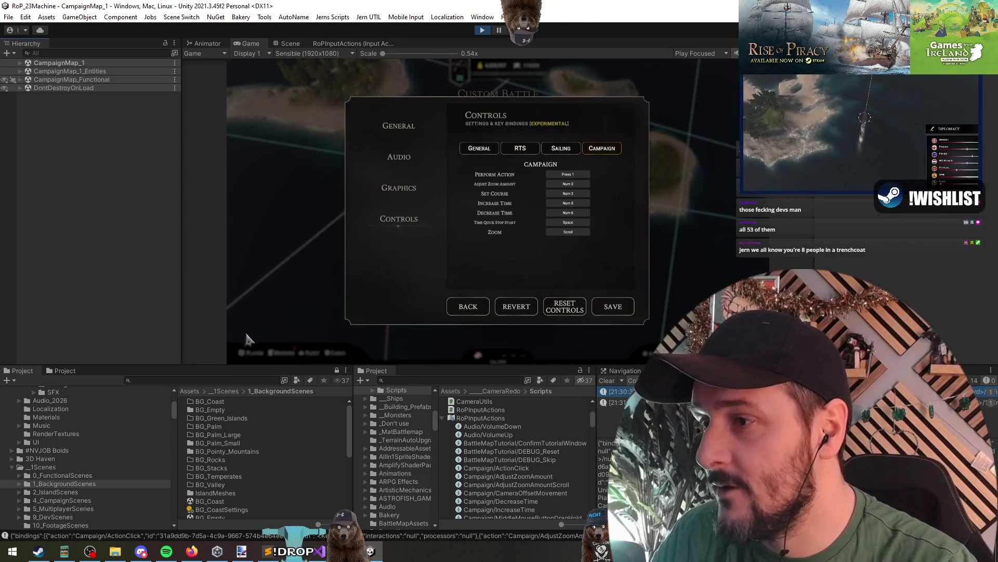
{"action": "left_click_drag", "start_coordinate": [237, 366], "coordinate": [238, 402]}
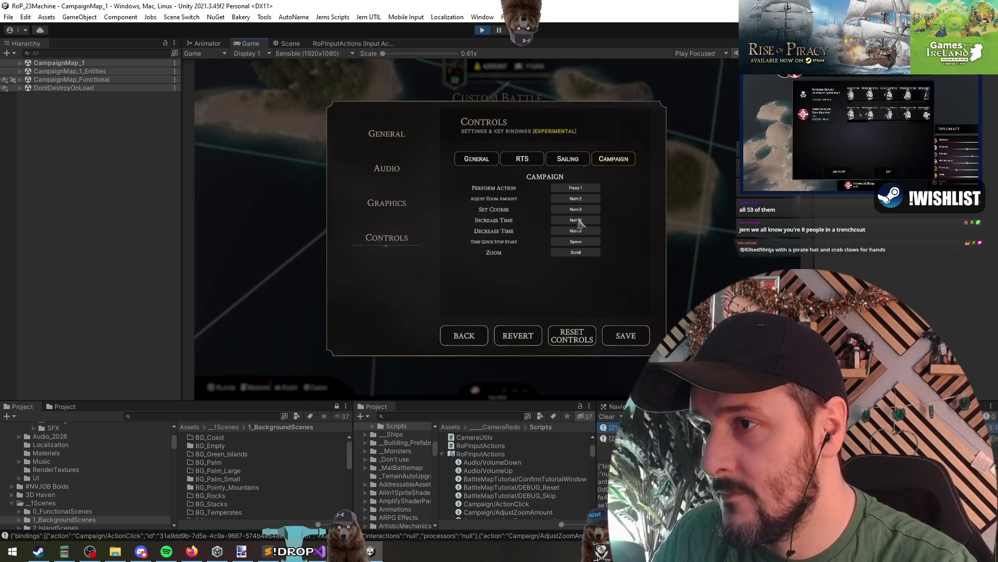
- Rebind Time Quick Stop Start to Num 0, save the bindings and quicksave
{"action": "left_click", "coordinate": [580, 242]}
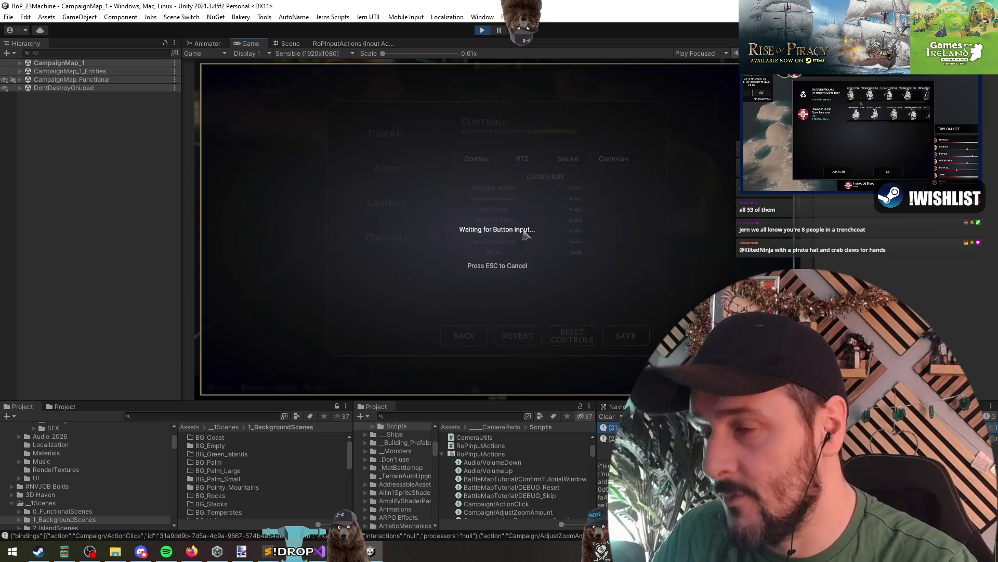
{"action": "key", "text": "KP_0"}
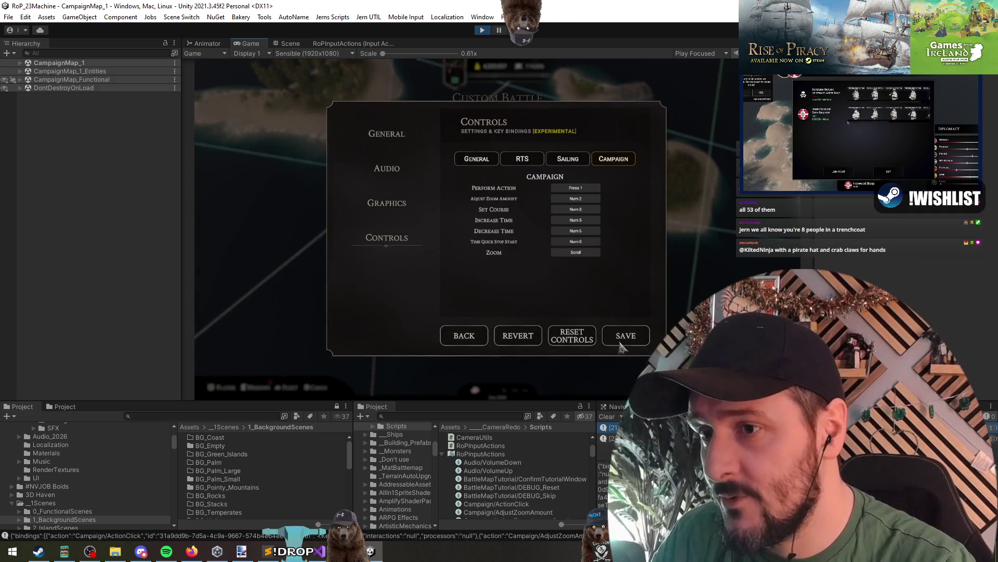
{"action": "left_click", "coordinate": [482, 337]}
{"action": "left_click", "coordinate": [497, 223]}
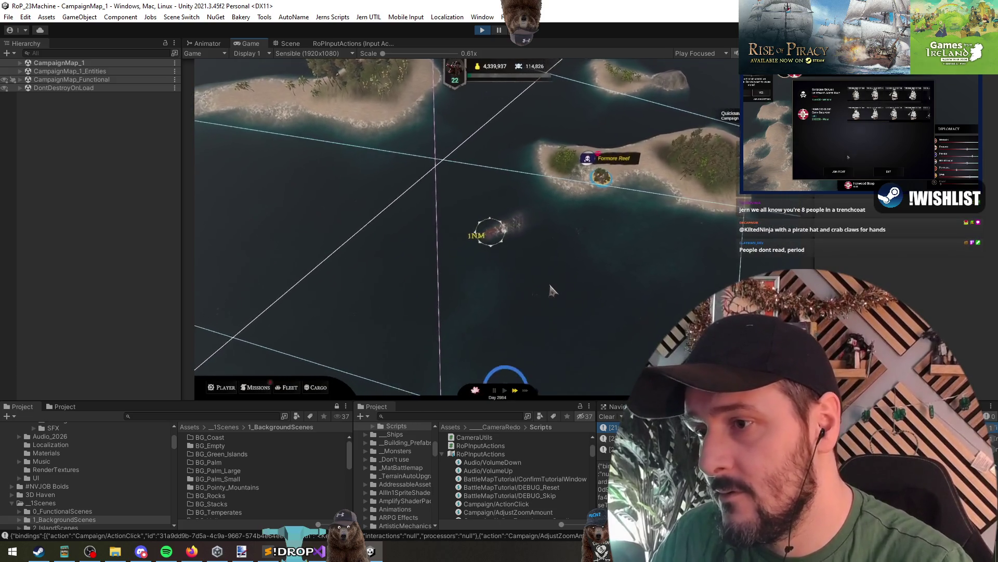
- Reopen Options > Controls to confirm Num 0 was kept, then resume the campaign
{"action": "key", "text": "Escape"}
{"action": "left_click", "coordinate": [497, 250]}
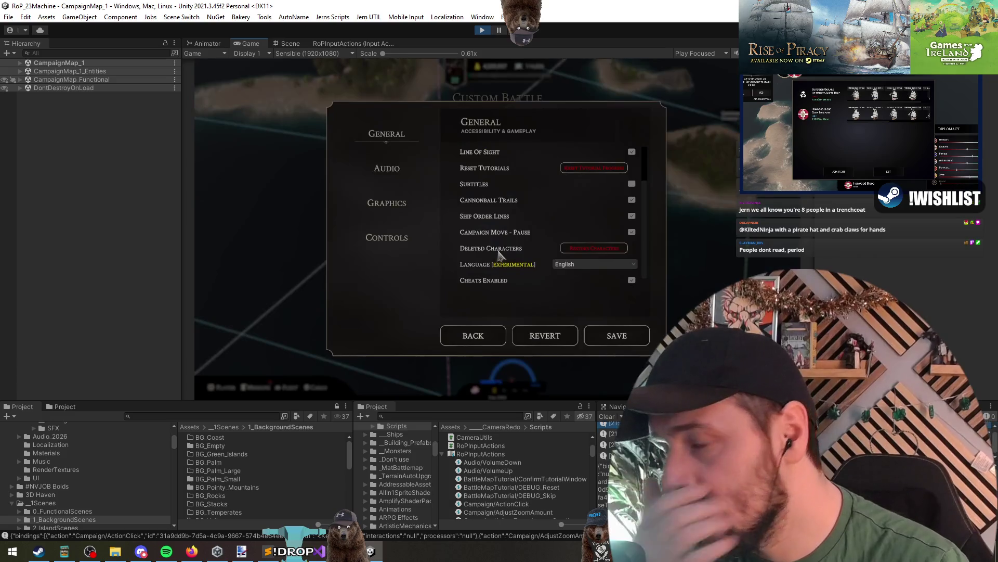
{"action": "left_click", "coordinate": [395, 239]}
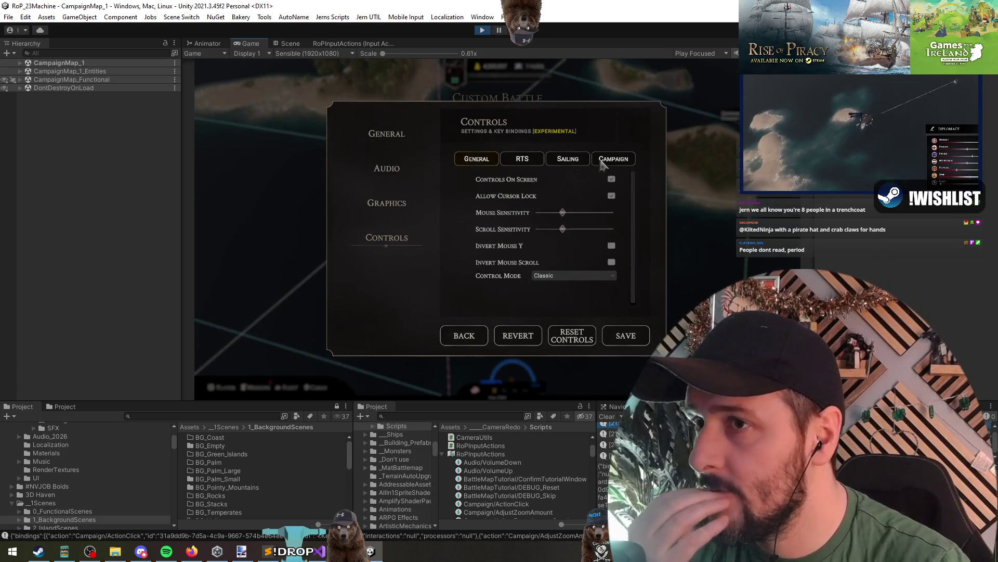
{"action": "left_click", "coordinate": [613, 159]}
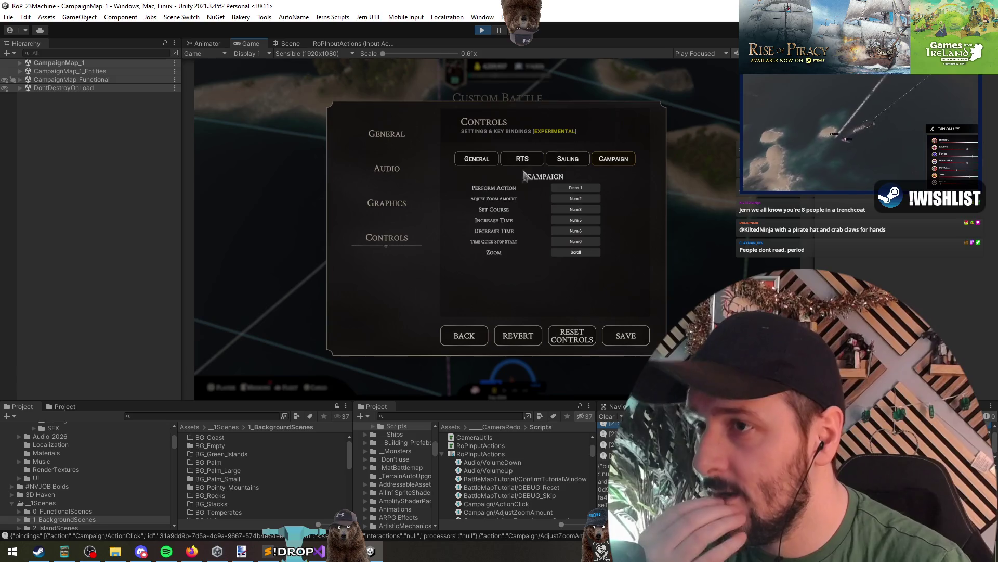
{"action": "left_click", "coordinate": [468, 335]}
{"action": "left_click", "coordinate": [501, 217]}
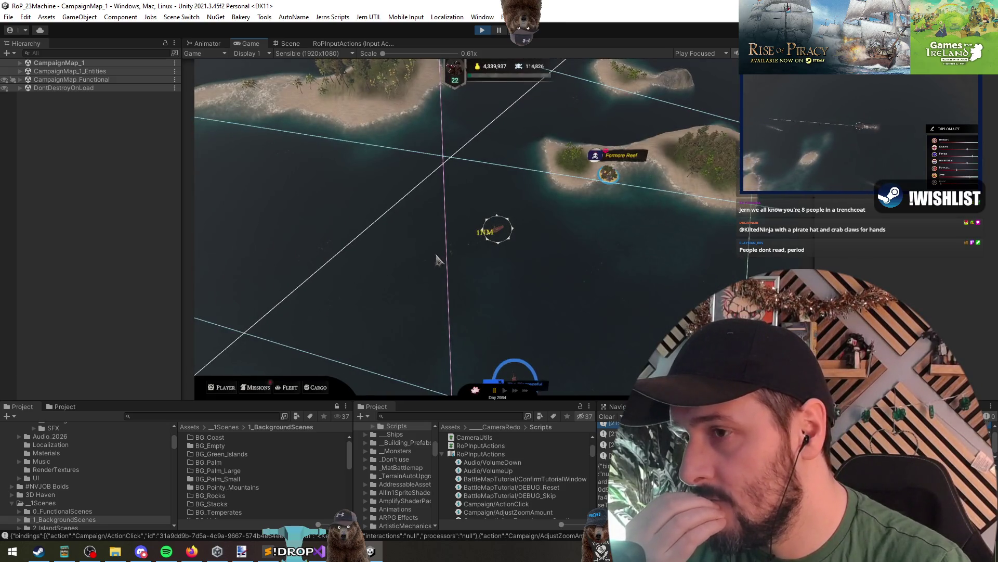
{"action": "key", "text": "alt+Tab"}
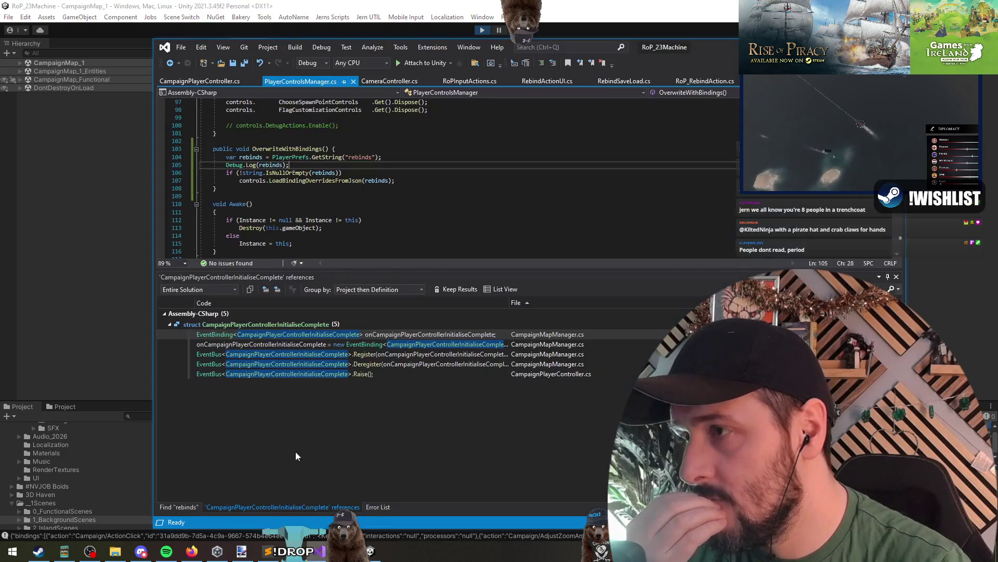
- Dismiss the signature popup and go to the OverwriteWithBindings method declaration
{"action": "mouse_move", "coordinate": [311, 183]}
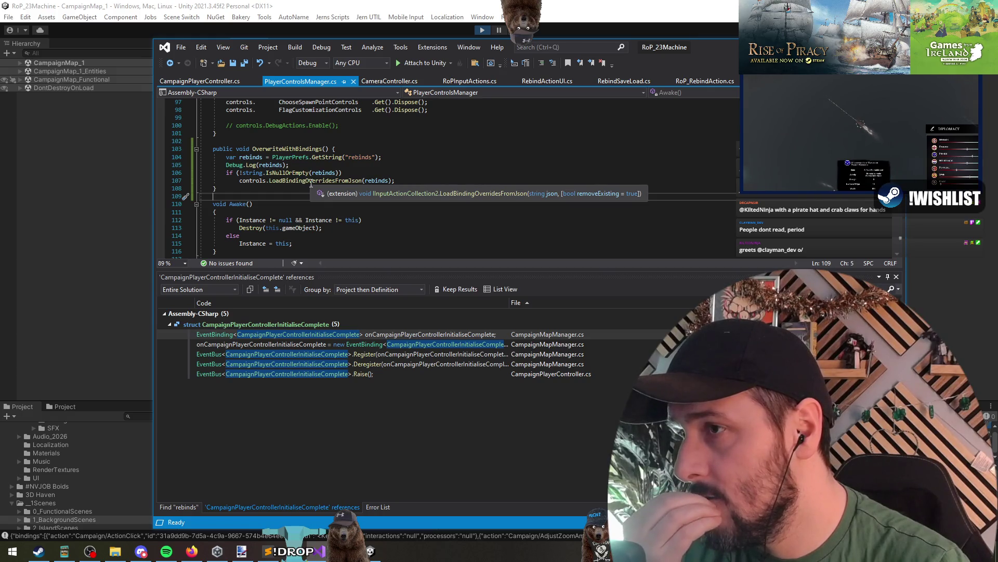
{"action": "mouse_move", "coordinate": [251, 181]}
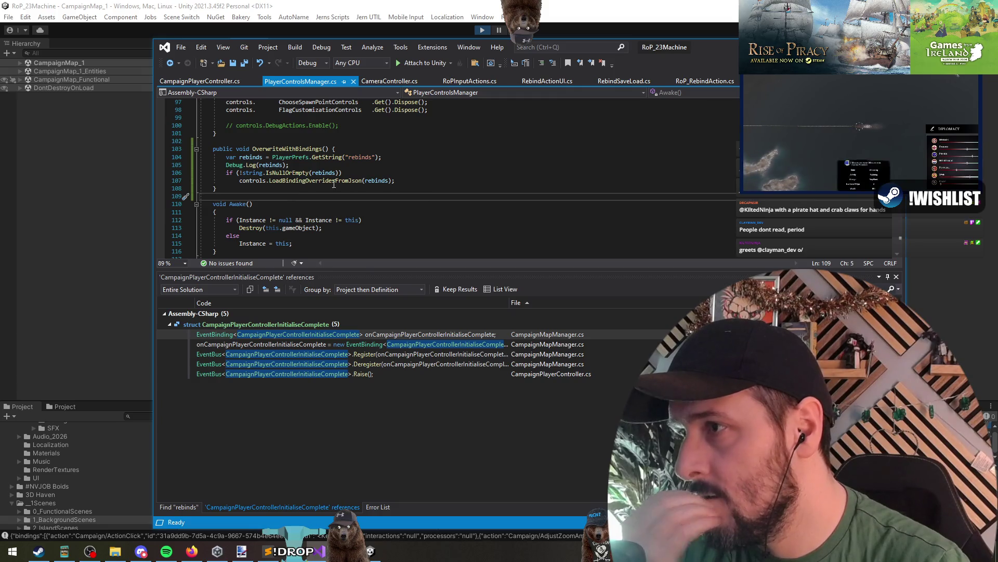
{"action": "left_click", "coordinate": [430, 184]}
{"action": "left_click", "coordinate": [324, 149]}
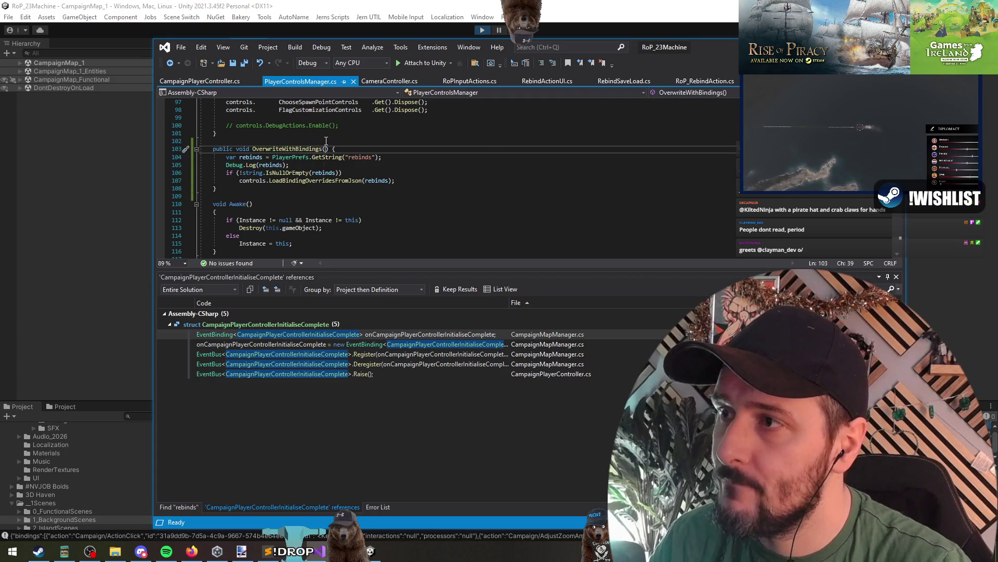
{"action": "left_click", "coordinate": [326, 141]}
- Delete the OverwriteWithBindings call from CampaignMapManager.cs's Start
{"action": "key", "text": "ctrl+t"}
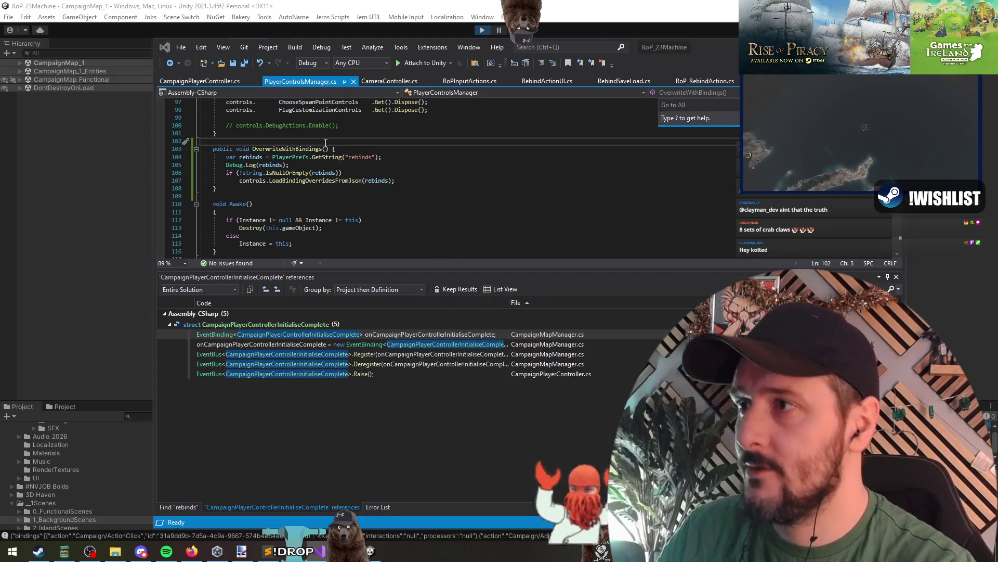
{"action": "key", "text": "Escape"}
{"action": "key", "text": "ctrl+Tab"}
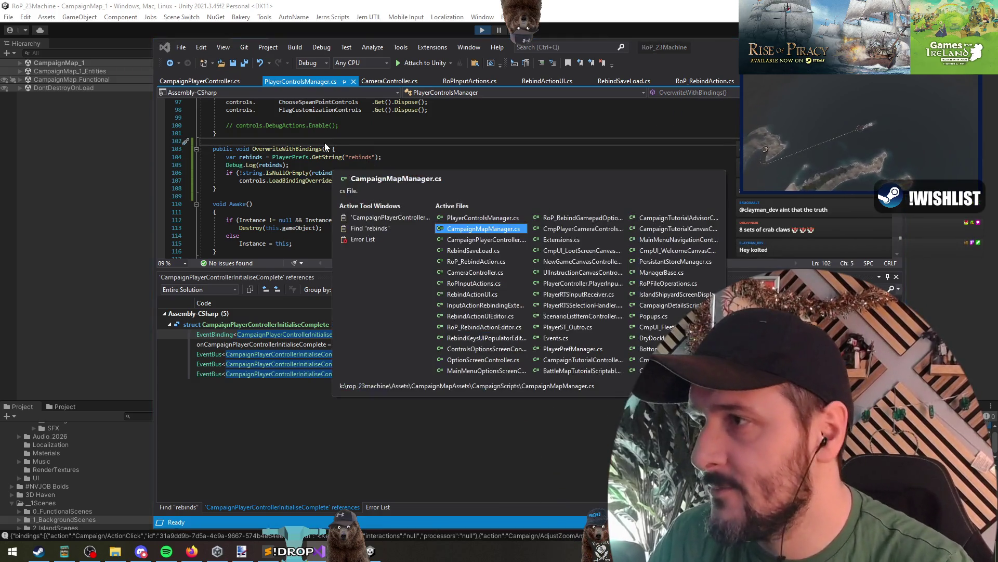
{"action": "key", "text": "ctrl+z"}
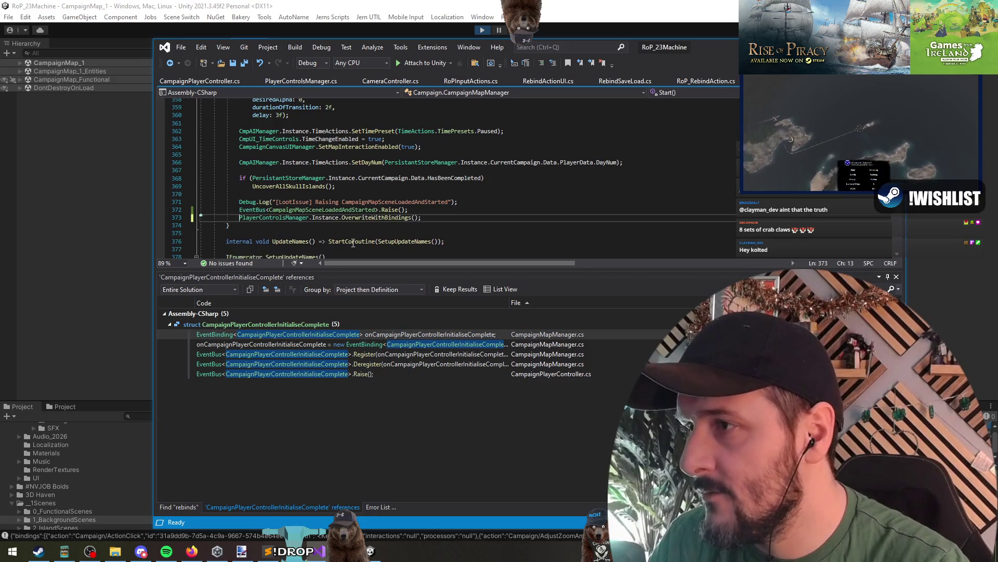
{"action": "key", "text": "ctrl+t"}
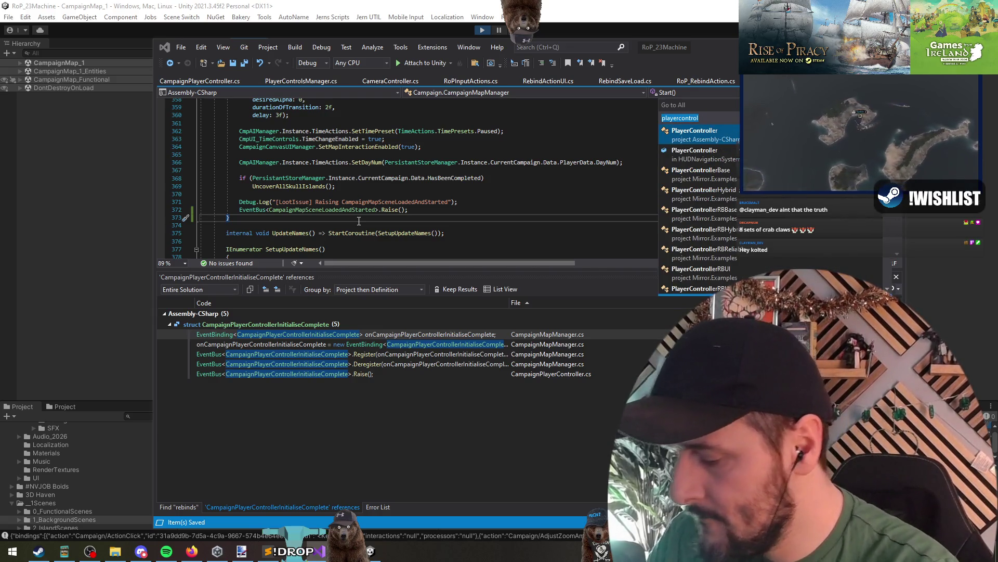
- Open CampaignPlayerController.cs with 'cnmer' and find its Start method
{"action": "type", "text": "c"}
{"action": "type", "text": "nm"}
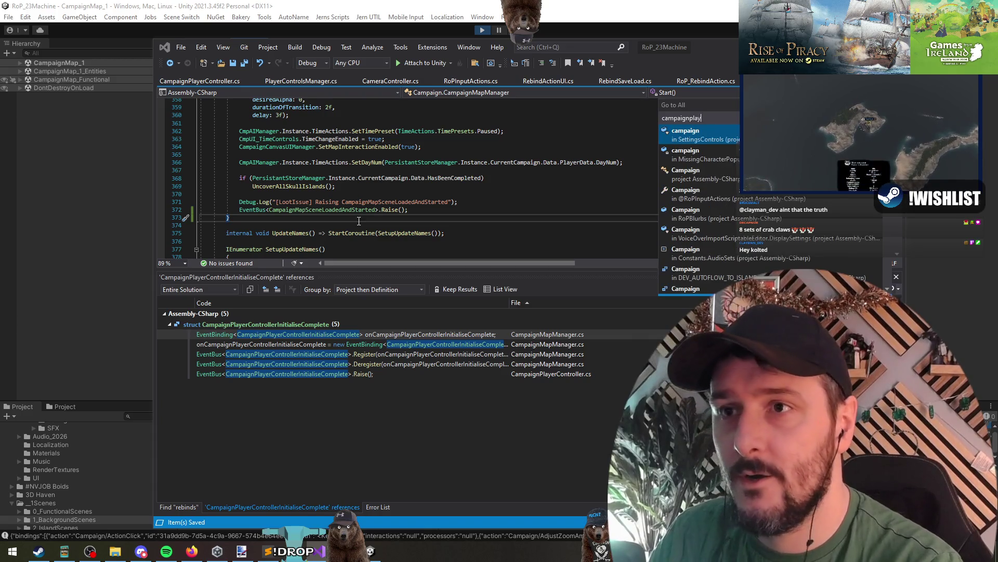
{"action": "type", "text": "er"}
{"action": "key", "text": "Return"}
{"action": "key", "text": "ctrl+f"}
{"action": "type", "text": "start"}
{"action": "key", "text": "Return"}
{"action": "key", "text": "Escape"}
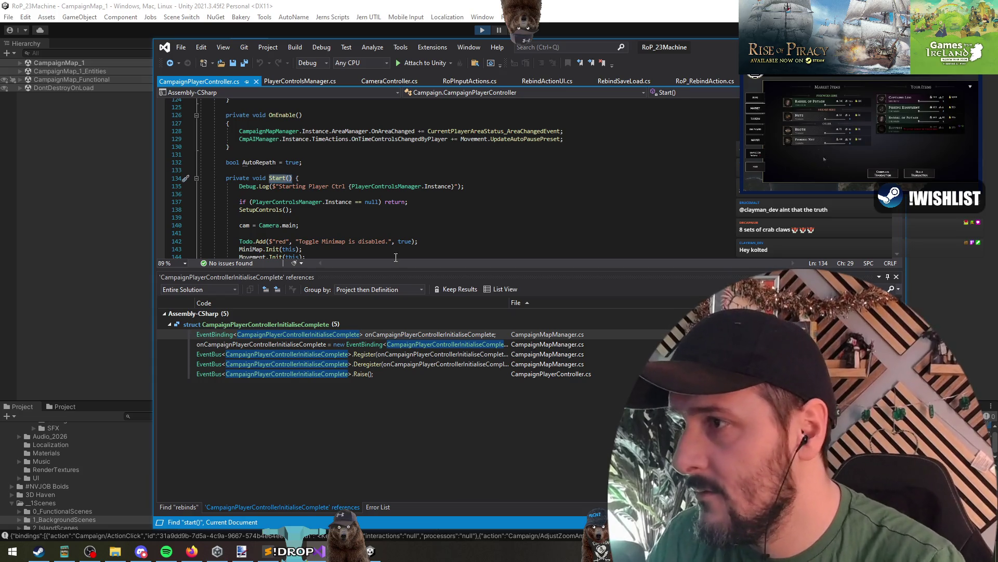
{"action": "scroll", "coordinate": [377, 213], "scroll_direction": "down", "scroll_amount": 6}
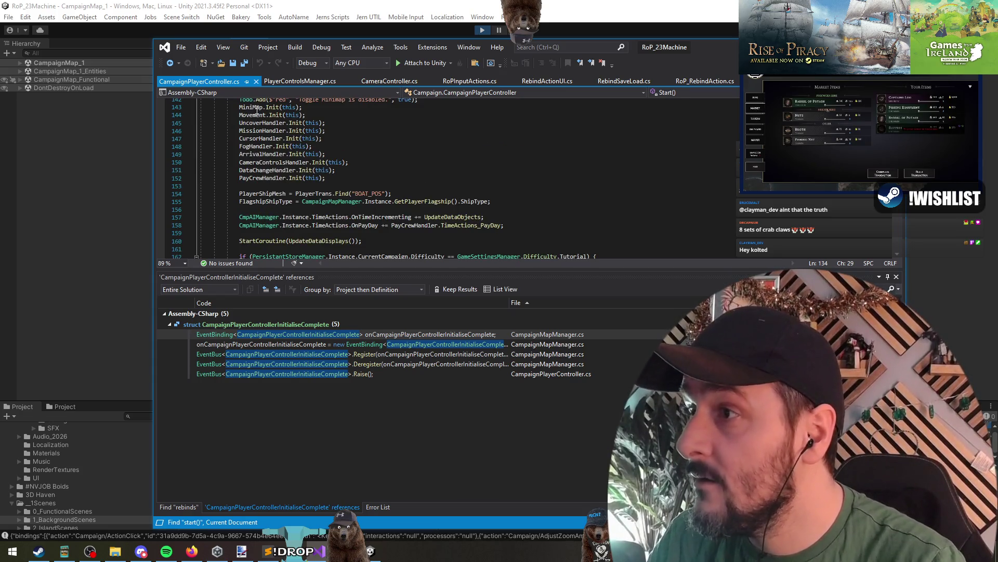
{"action": "scroll", "coordinate": [275, 162], "scroll_direction": "down", "scroll_amount": 3}
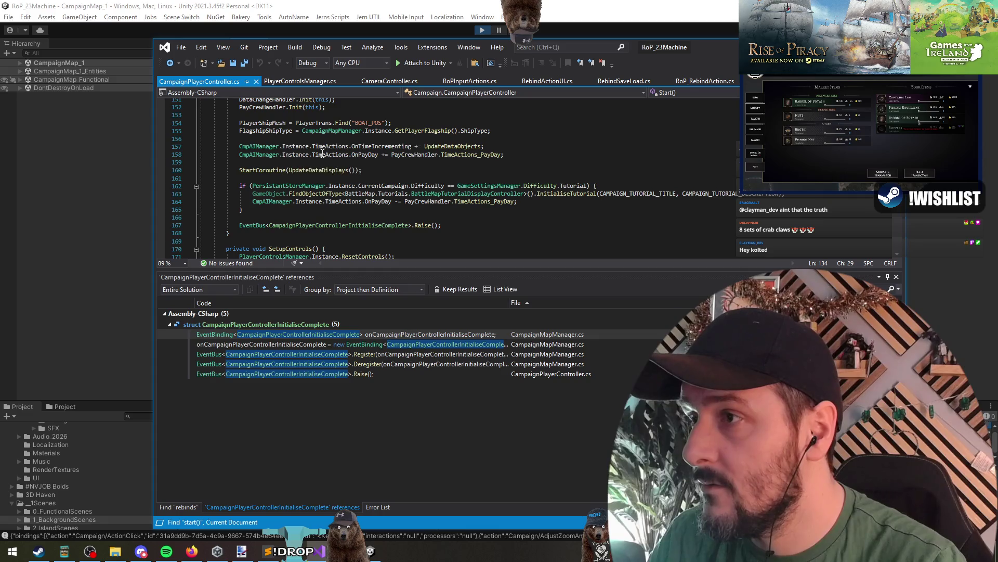
{"action": "scroll", "coordinate": [353, 182], "scroll_direction": "up", "scroll_amount": 2}
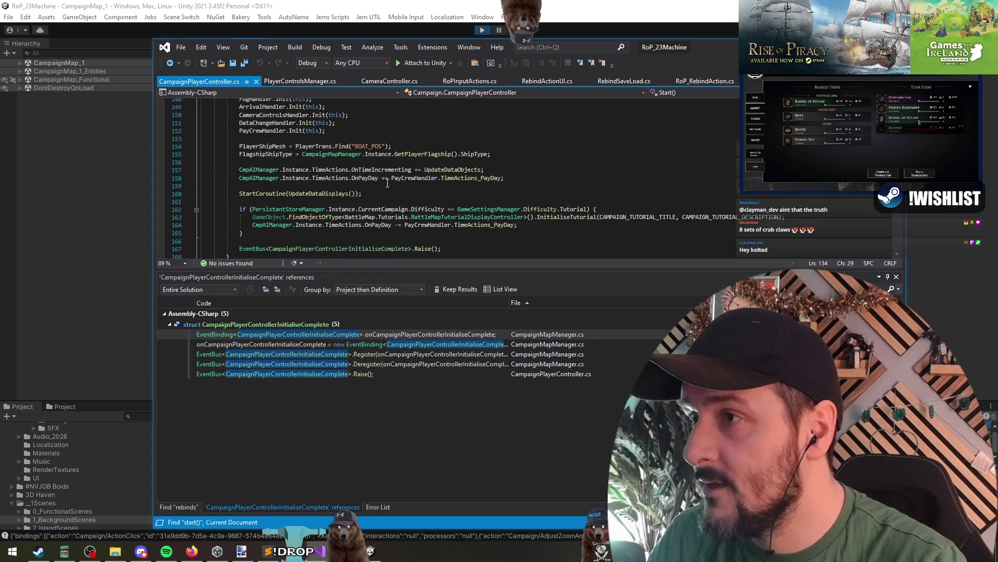
{"action": "left_click", "coordinate": [364, 163]}
- Paste the OverwriteWithBindings call after the initialise-complete Raise() line in Start
{"action": "scroll", "coordinate": [364, 163], "scroll_direction": "down", "scroll_amount": 3}
{"action": "left_click", "coordinate": [530, 202]}
{"action": "key", "text": "Return"}
{"action": "key", "text": "Return"}
{"action": "type", "text": "PlayerControlsManager.Instance.OverwriteWithBindings();"}
{"action": "key", "text": "ctrl+x"}
{"action": "scroll", "coordinate": [332, 203], "scroll_direction": "down", "scroll_amount": 2}
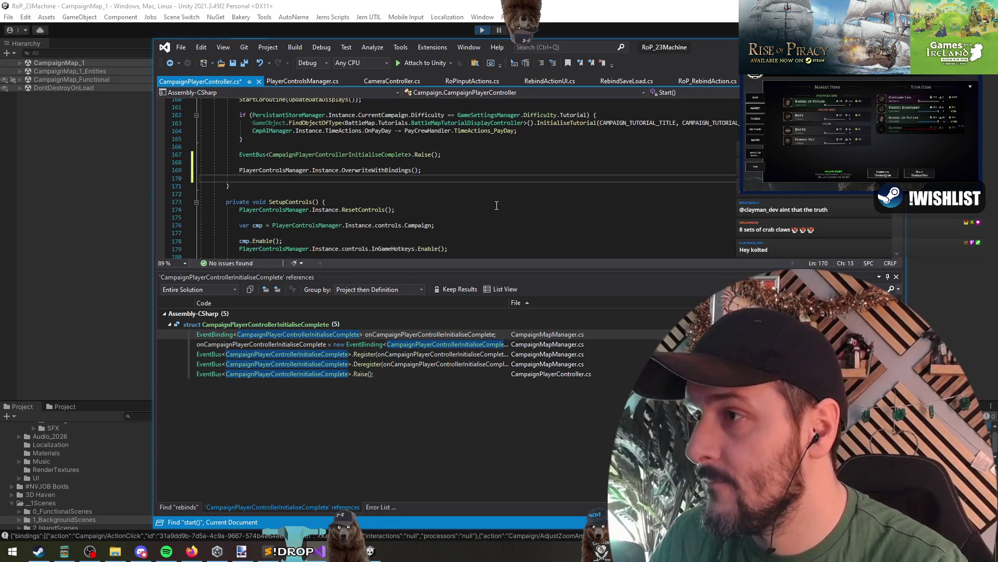
- Find references to SetupControls, remove the misplaced call again and save the file
{"action": "right_click", "coordinate": [291, 193]}
{"action": "left_click", "coordinate": [312, 276]}
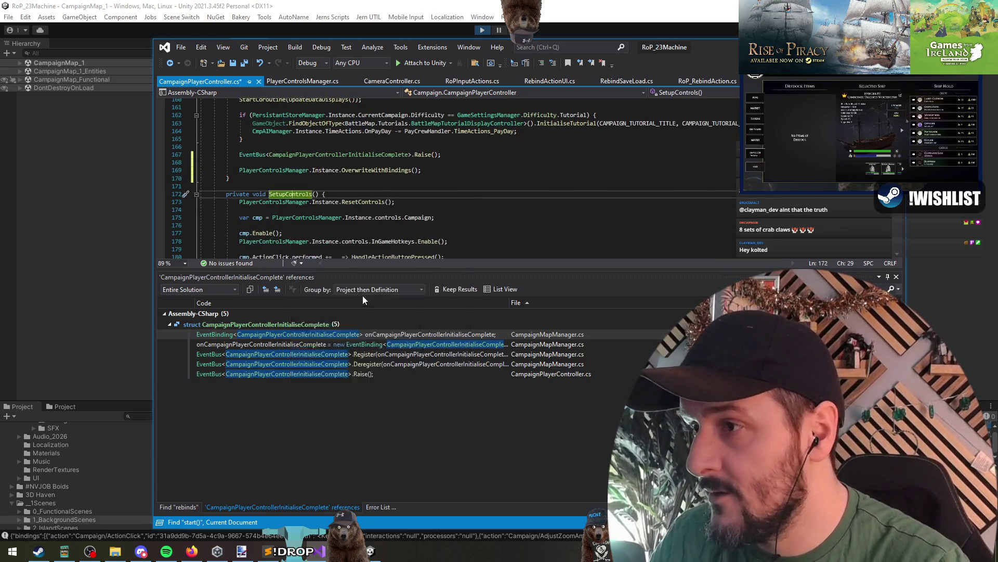
{"action": "left_click", "coordinate": [321, 170]}
{"action": "key", "text": "ctrl+x"}
{"action": "key", "text": "Up"}
{"action": "key", "text": "ctrl+x"}
{"action": "key", "text": "ctrl+s"}
- Go to the SetupControls definition and paste the OverwriteWithBindings call at its end
{"action": "double_click", "coordinate": [551, 335]}
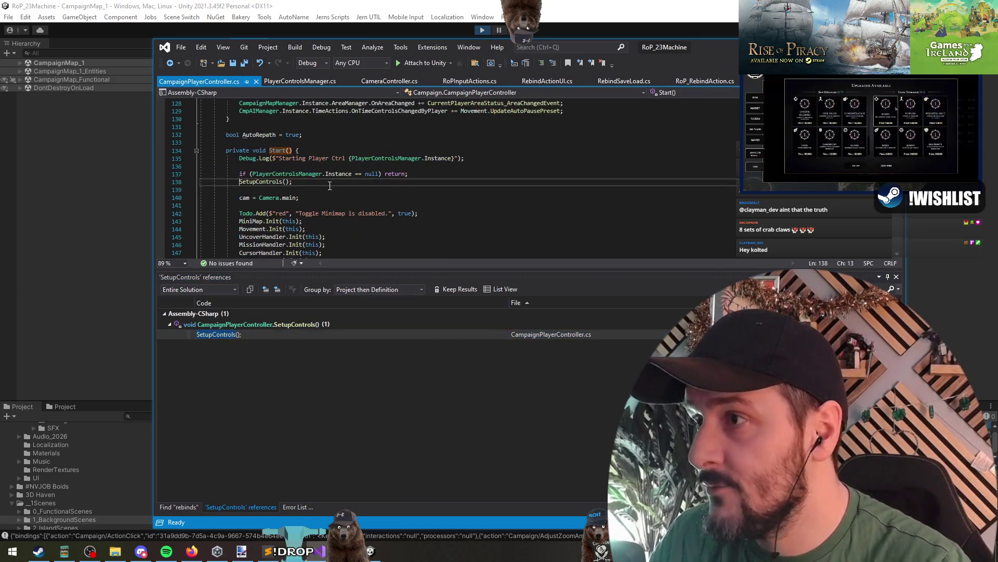
{"action": "key", "text": "F12"}
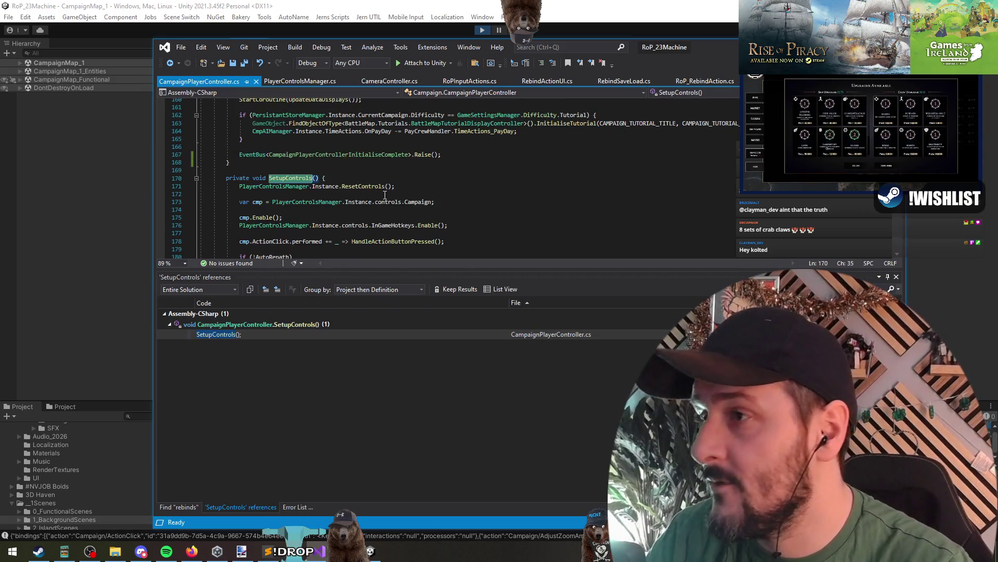
{"action": "scroll", "coordinate": [387, 203], "scroll_direction": "down", "scroll_amount": 12}
{"action": "scroll", "coordinate": [389, 206], "scroll_direction": "down", "scroll_amount": 9}
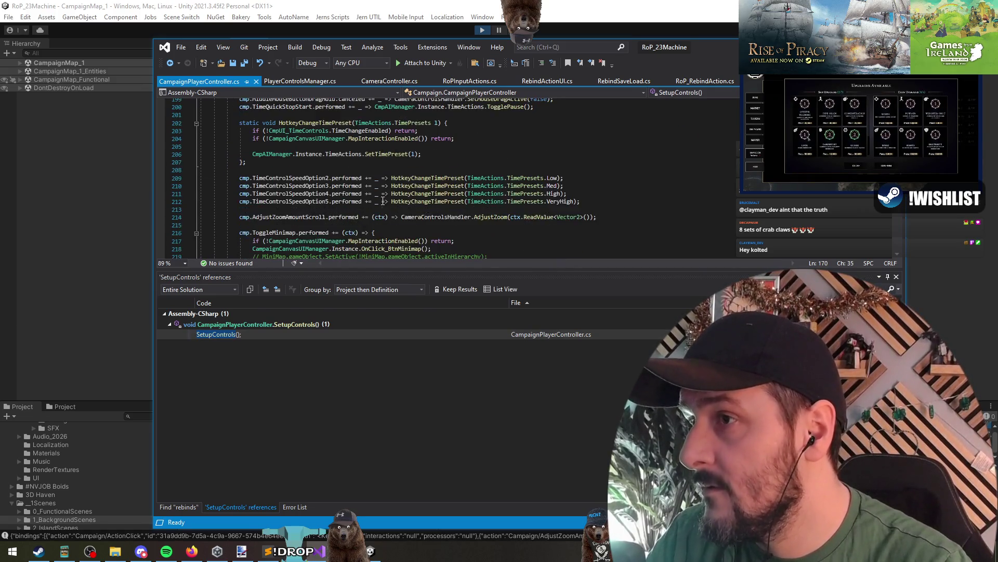
{"action": "scroll", "coordinate": [395, 211], "scroll_direction": "down", "scroll_amount": 16}
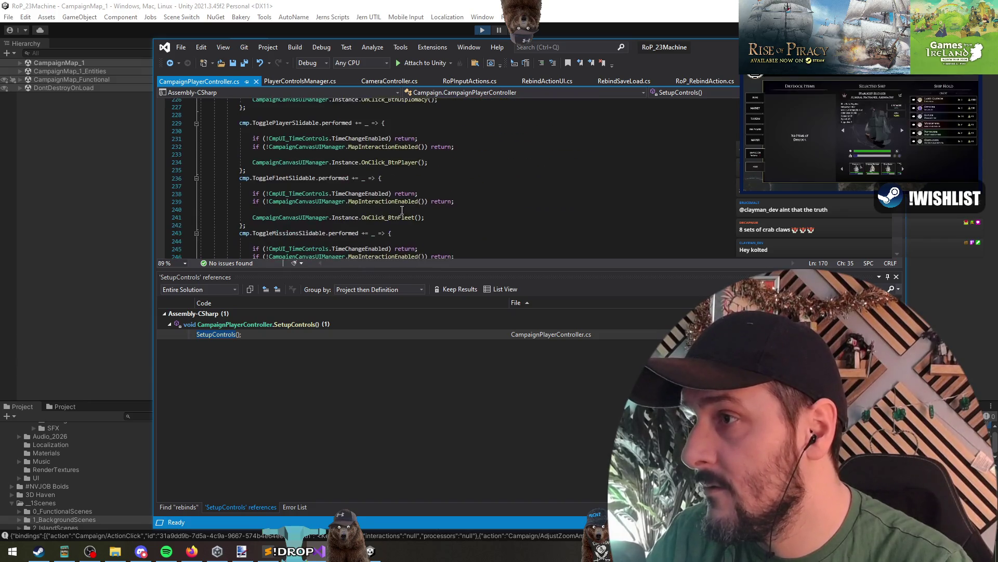
{"action": "left_click", "coordinate": [388, 224]}
{"action": "key", "text": "Return"}
{"action": "key", "text": "Return"}
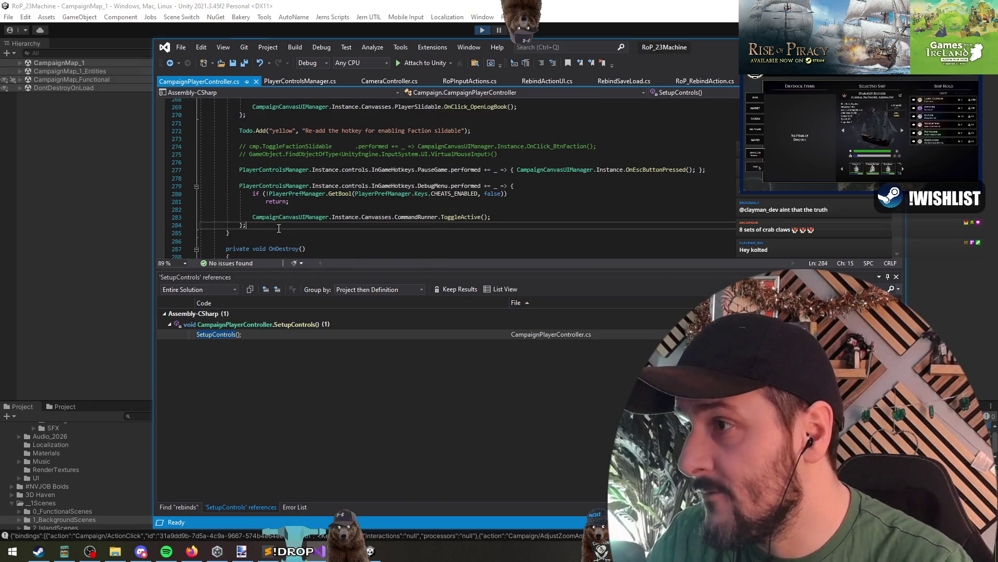
{"action": "key", "text": "ctrl+v"}
{"action": "key", "text": "Up"}
{"action": "key", "text": "Up"}
{"action": "left_click", "coordinate": [245, 63]}
- Stop Unity's play session and inspect the rebinds key read in OverwriteWithBindings
{"action": "left_click", "coordinate": [483, 30]}
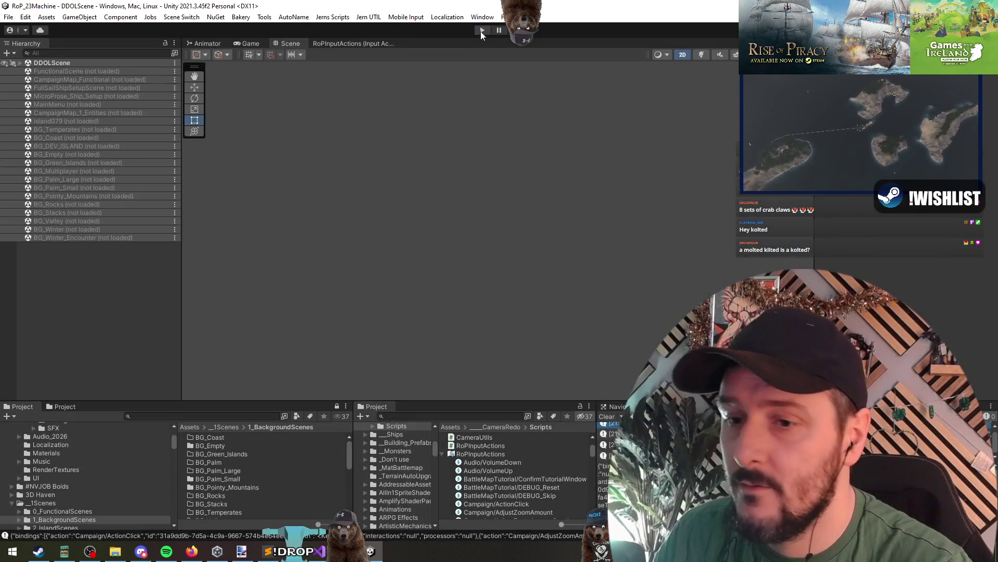
{"action": "key", "text": "alt+Tab"}
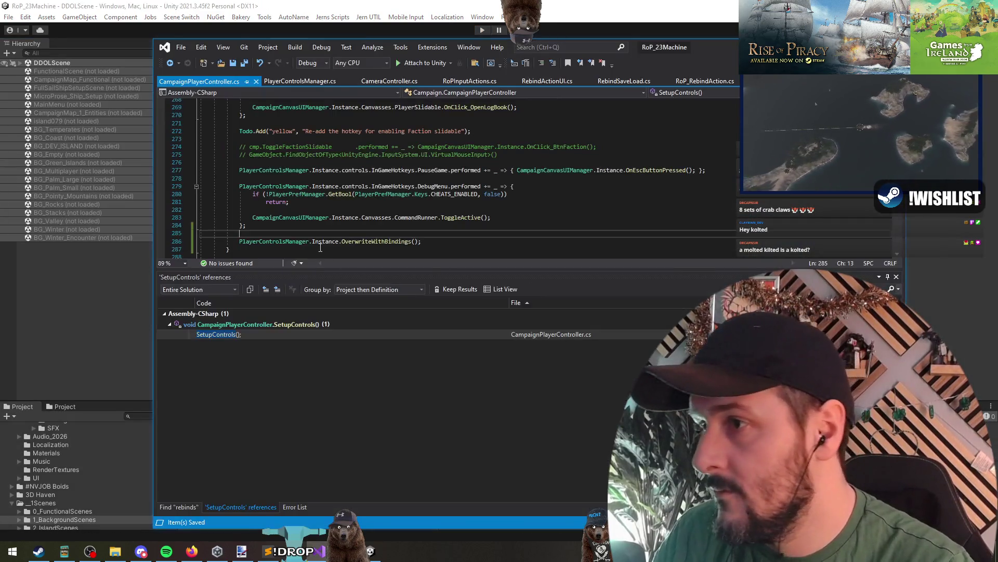
{"action": "left_click", "coordinate": [370, 187]}
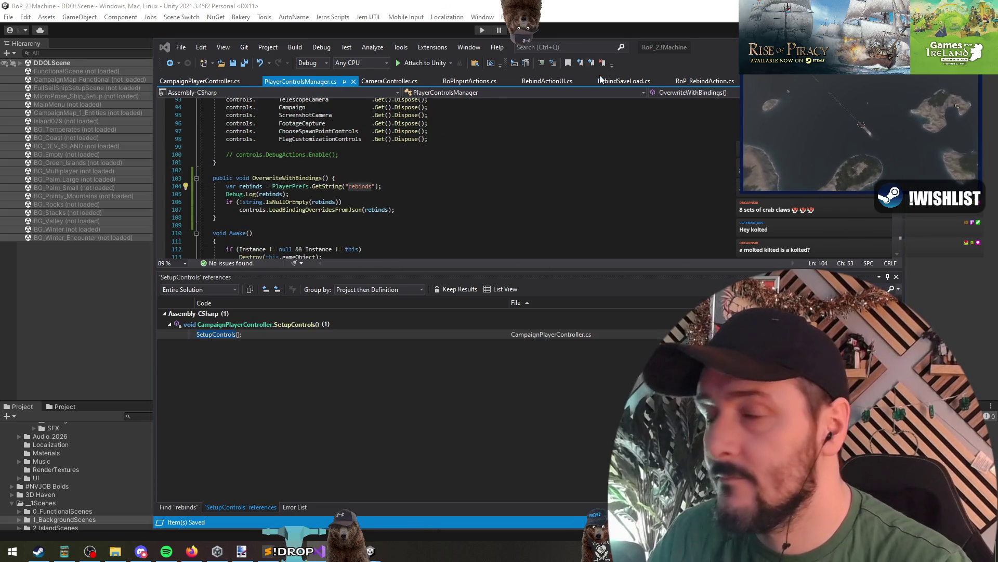
{"action": "key", "text": "alt+Tab"}
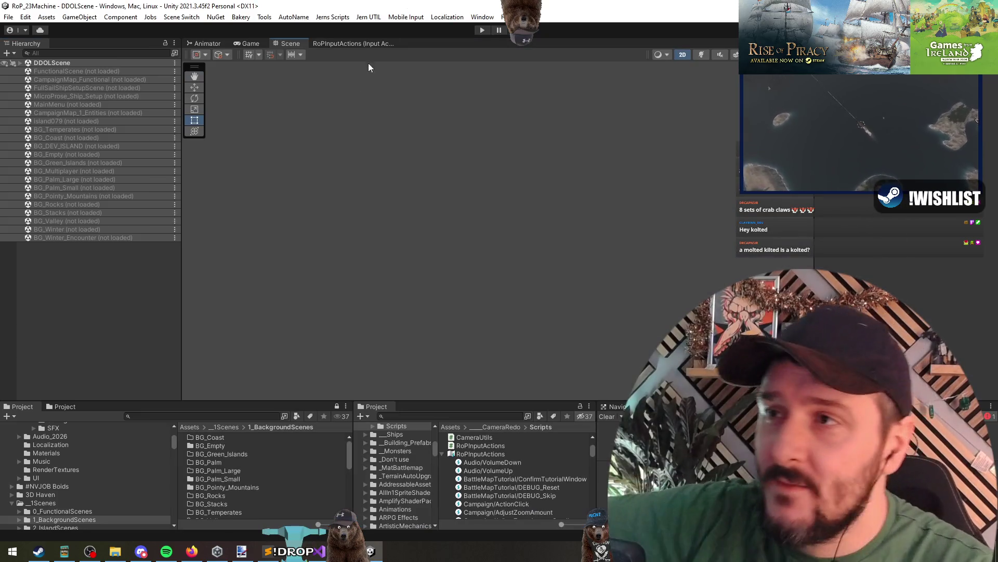
- Enter play mode, continue the saved campaign and plot a new 5NM ship route
{"action": "left_click", "coordinate": [482, 30]}
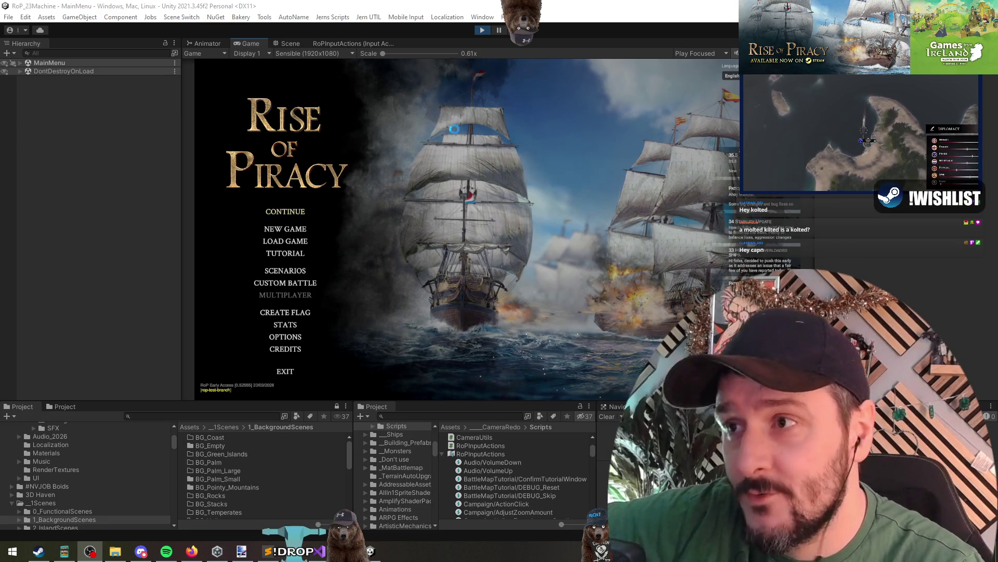
{"action": "left_click", "coordinate": [288, 211]}
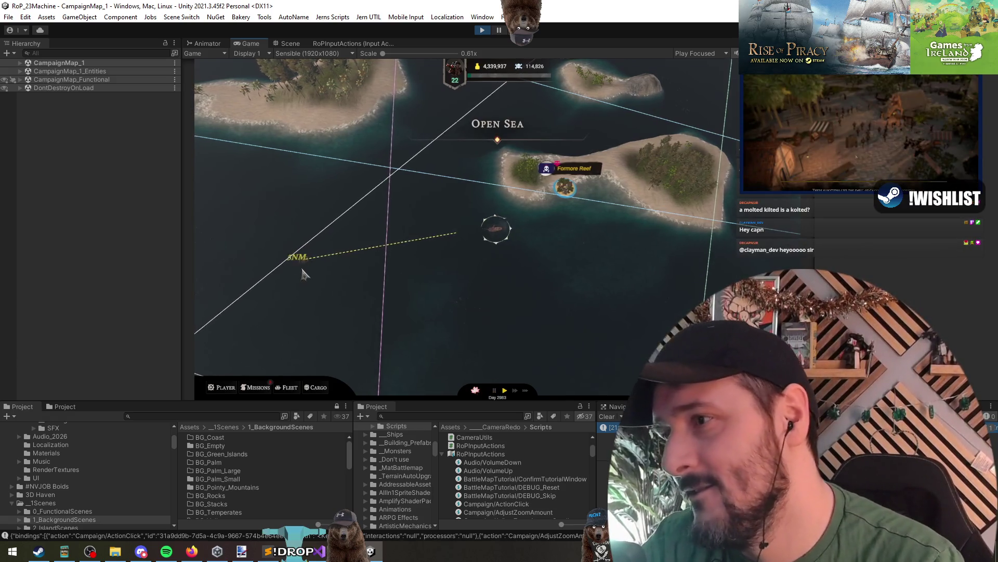
{"action": "left_click", "coordinate": [281, 194]}
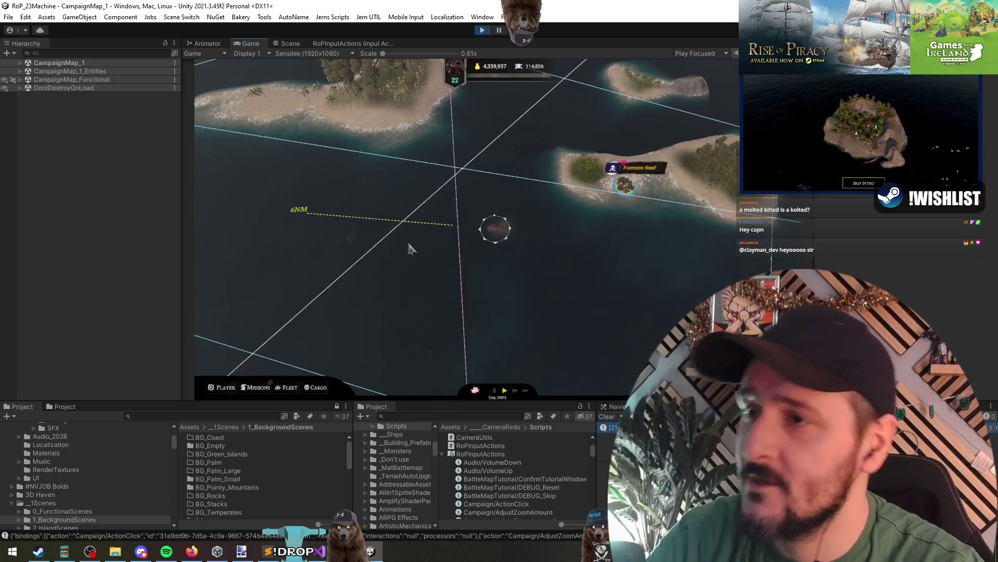
{"action": "left_click", "coordinate": [343, 293]}
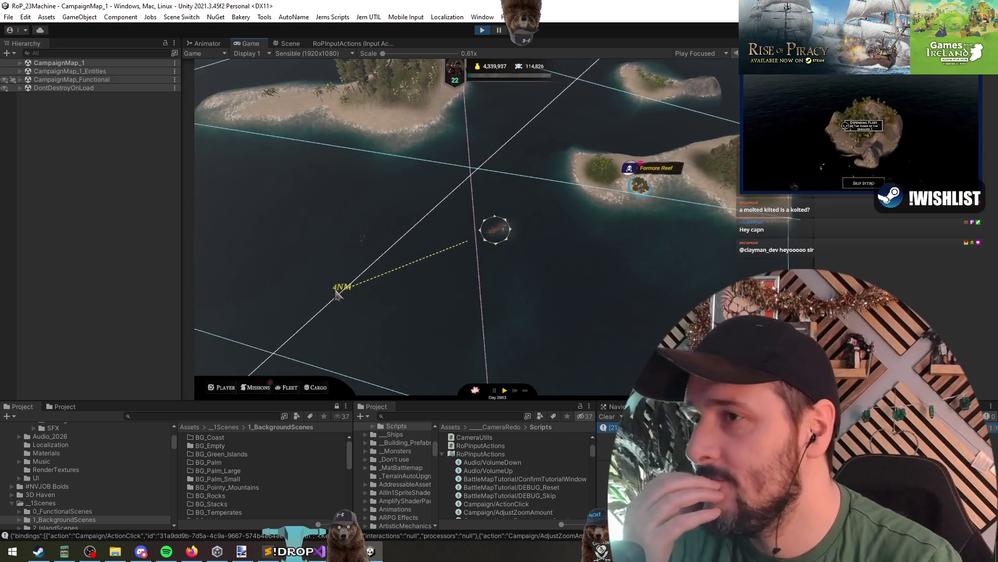
- Stop play mode and return to the OverwriteWithBindings code in Visual Studio
{"action": "left_click", "coordinate": [482, 29]}
{"action": "key", "text": "alt+Tab"}
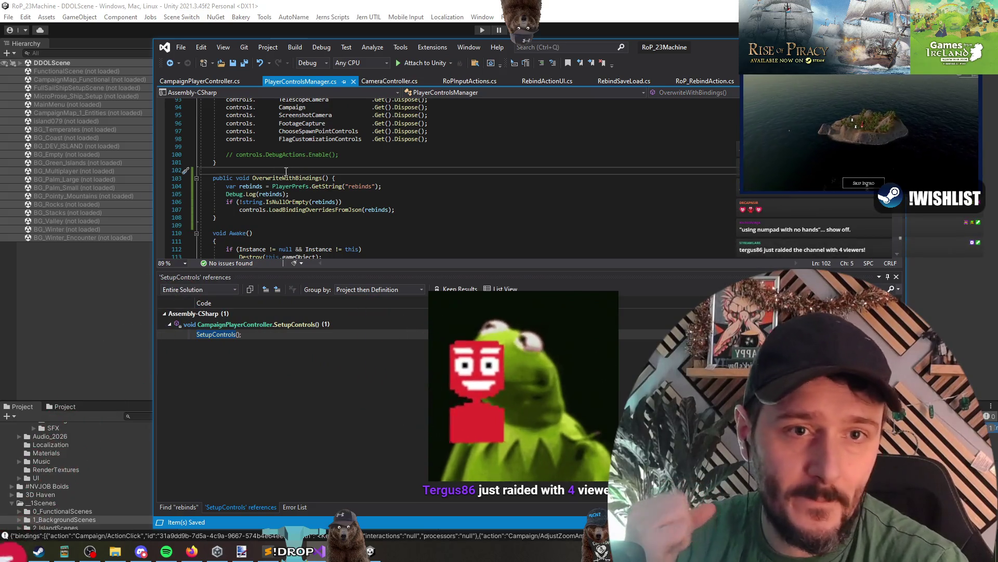
{"action": "left_click", "coordinate": [336, 171]}
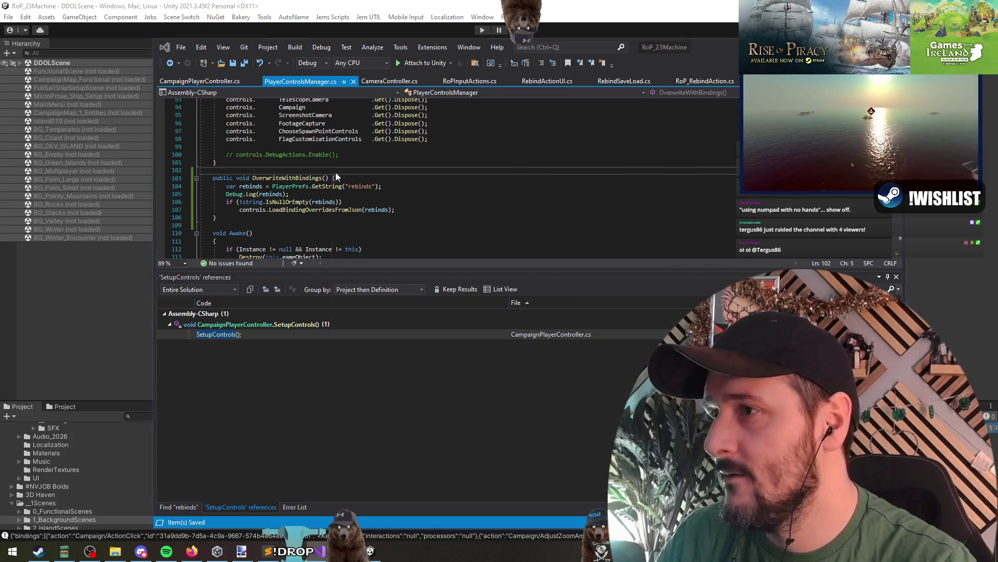
- Indent line 285 in CampaignPlayerController and copy the OverwriteWithBindings line
{"action": "key", "text": "ctrl+Tab"}
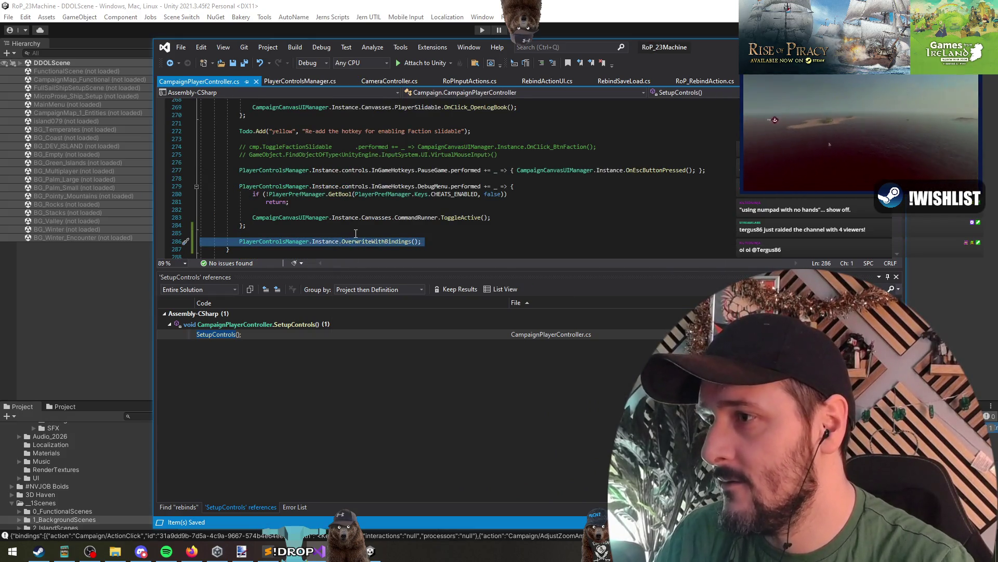
{"action": "left_click", "coordinate": [353, 232]}
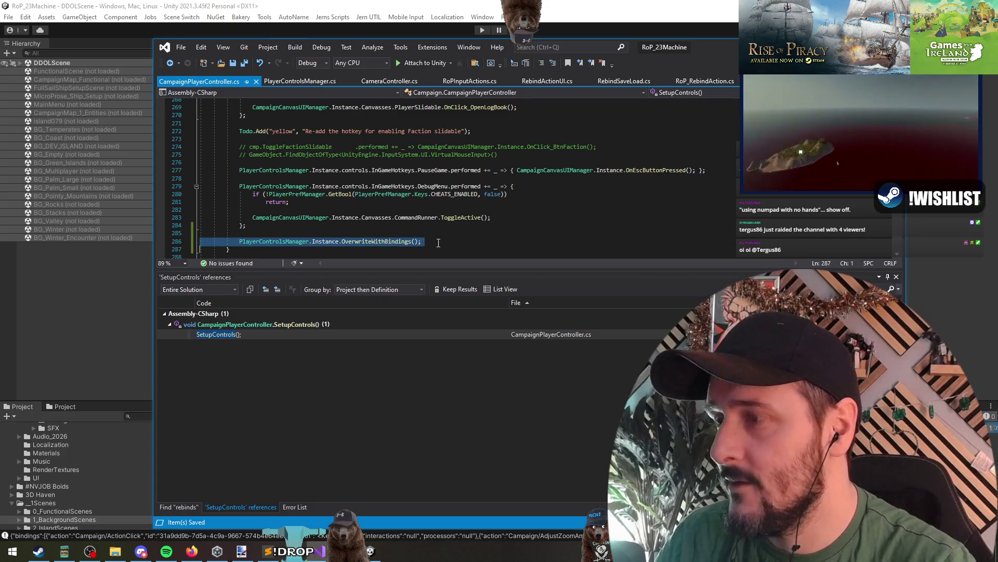
{"action": "left_click", "coordinate": [350, 233]}
{"action": "key", "text": "Tab"}
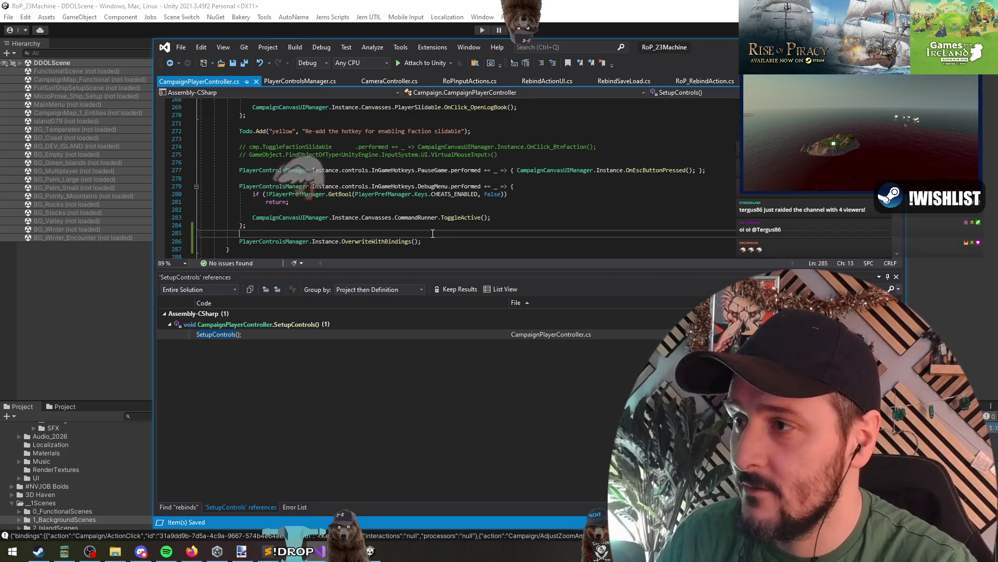
{"action": "triple_click", "coordinate": [363, 242]}
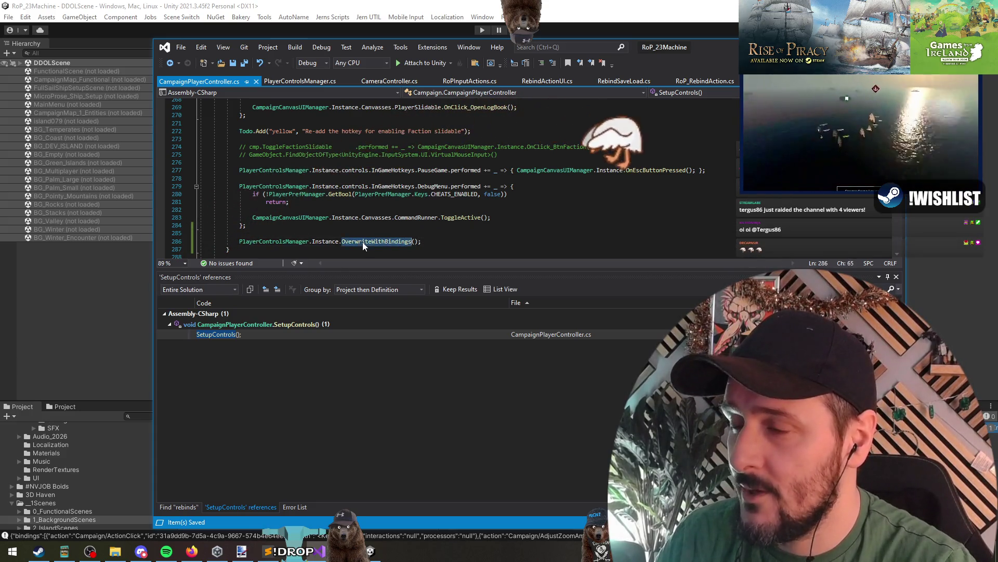
{"action": "left_click", "coordinate": [456, 234]}
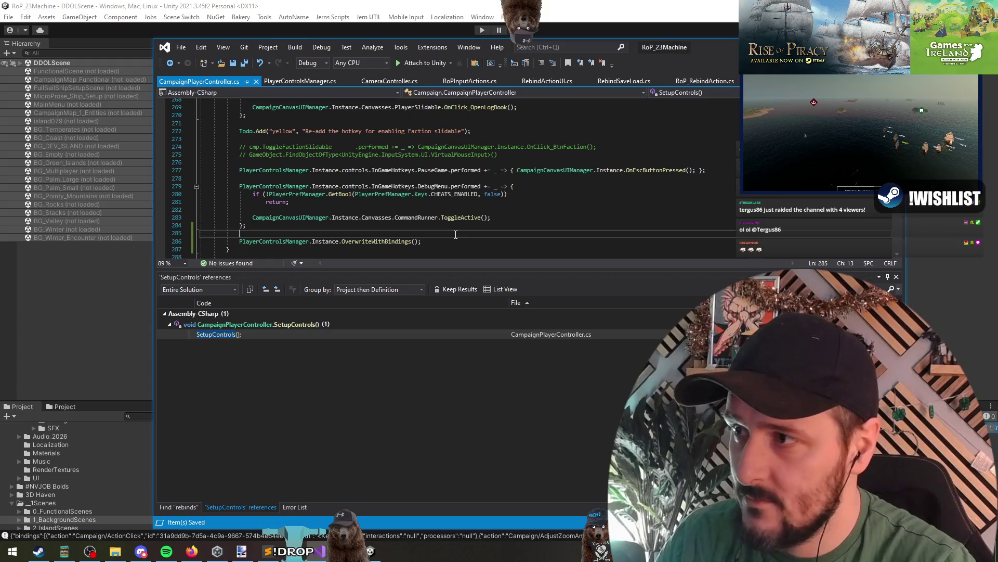
- Search 'rpc' and open RpcInitialisePlayer in PlayerController.cs at its closing brace
{"action": "key", "text": "ctrl+t"}
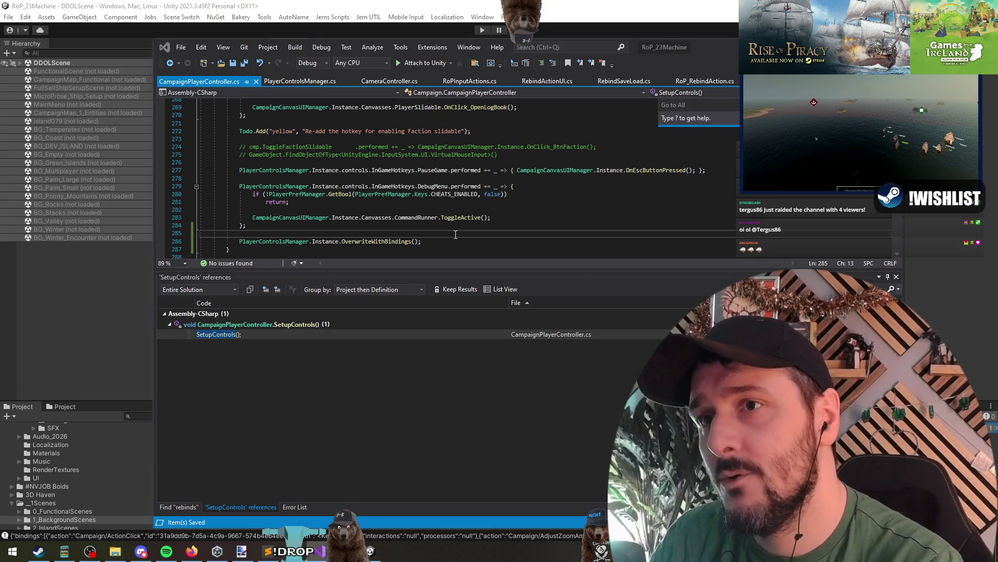
{"action": "type", "text": "rpc"}
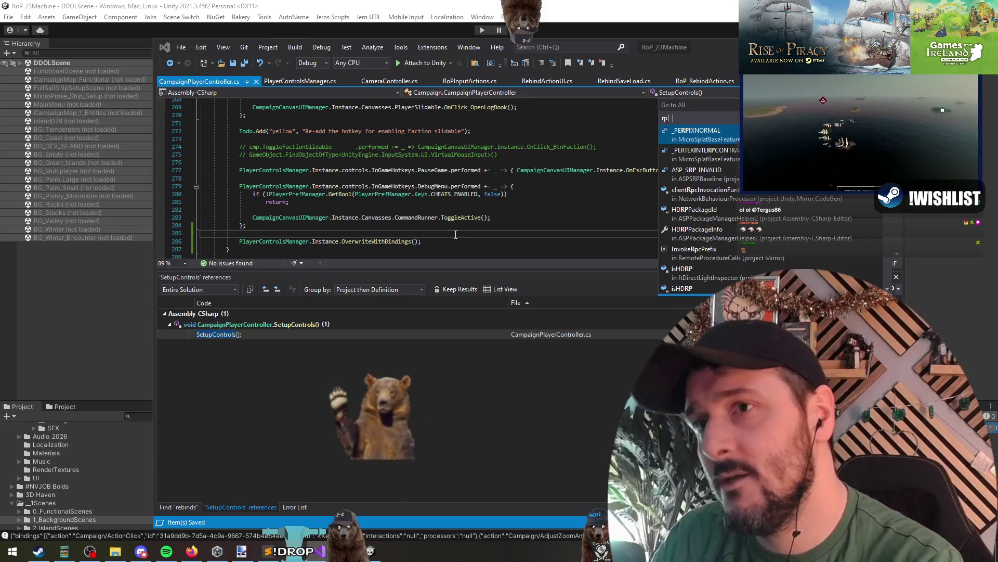
{"action": "key", "text": "Down"}
{"action": "key", "text": "Down"}
{"action": "key", "text": "Down"}
{"action": "key", "text": "Return"}
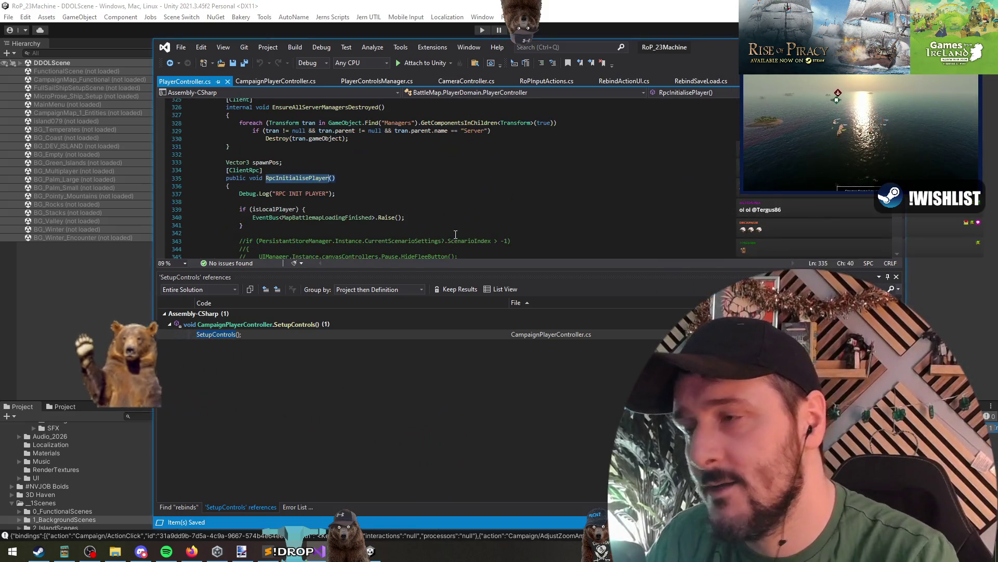
{"action": "left_click", "coordinate": [256, 190]}
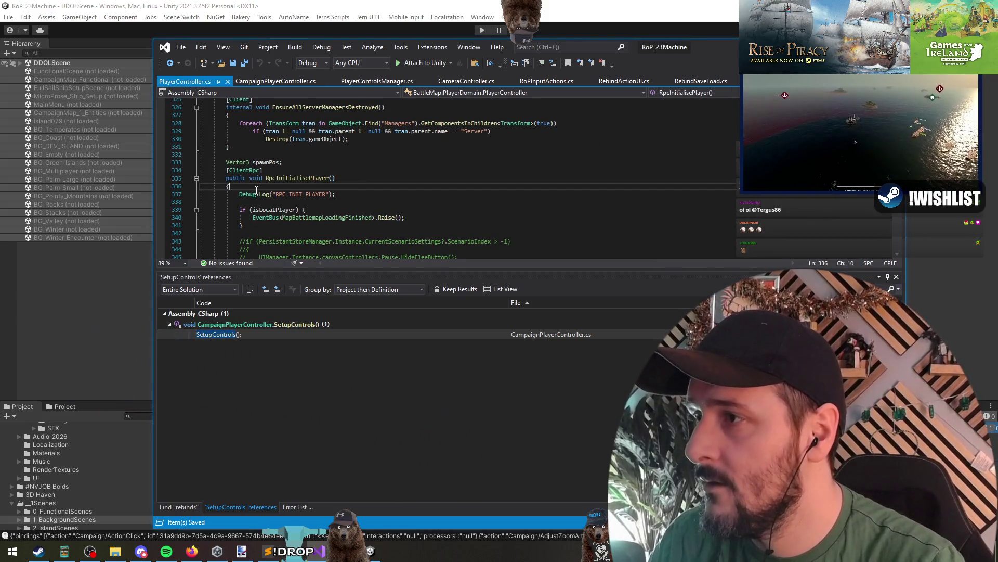
{"action": "key", "text": "ctrl+shift+]"}
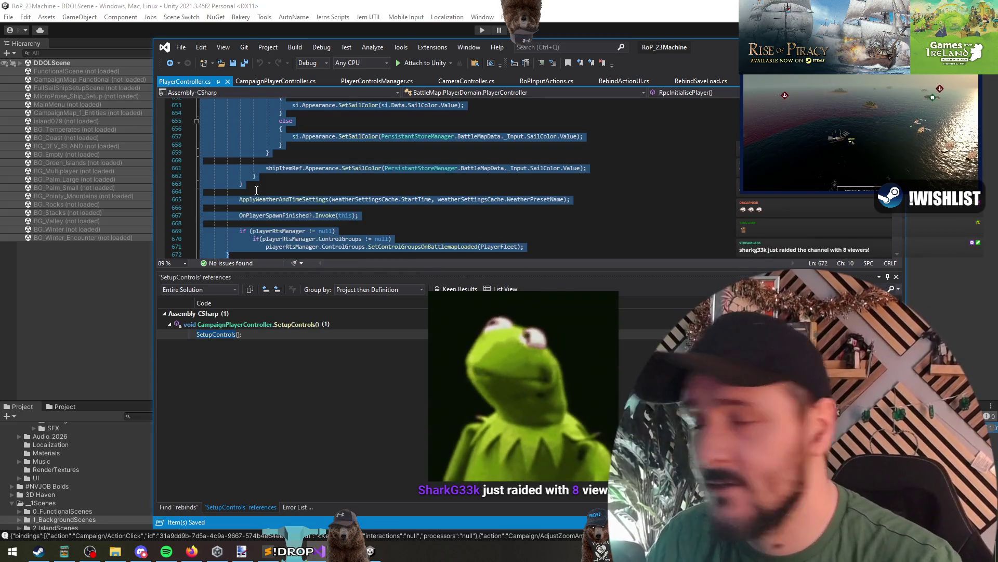
{"action": "key", "text": "Right"}
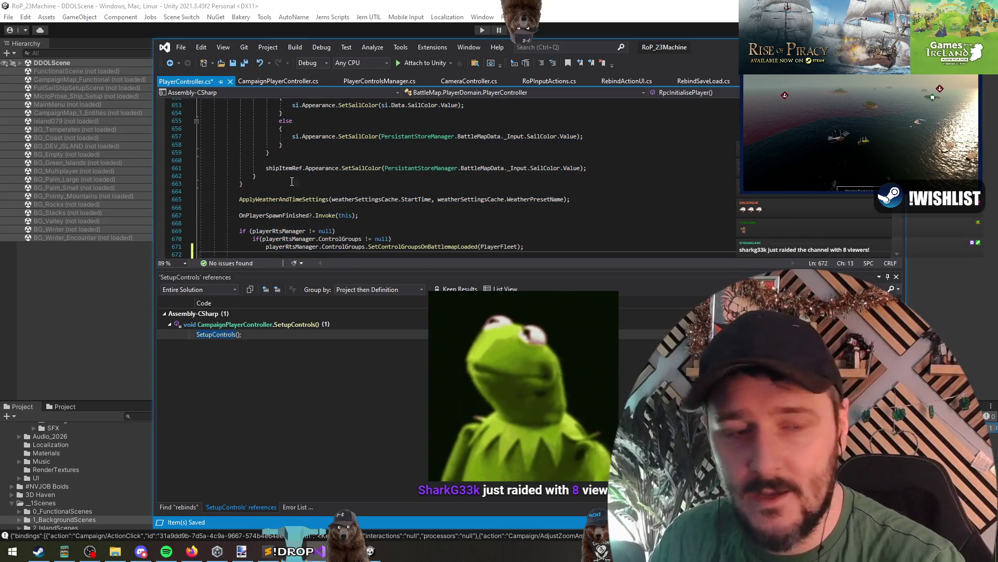
- Paste the OverwriteWithBindings call before the method's closing brace and save PlayerController.cs
{"action": "scroll", "coordinate": [308, 181], "scroll_direction": "down", "scroll_amount": 3}
{"action": "key", "text": "ctrl+Return"}
{"action": "key", "text": "ctrl+v"}
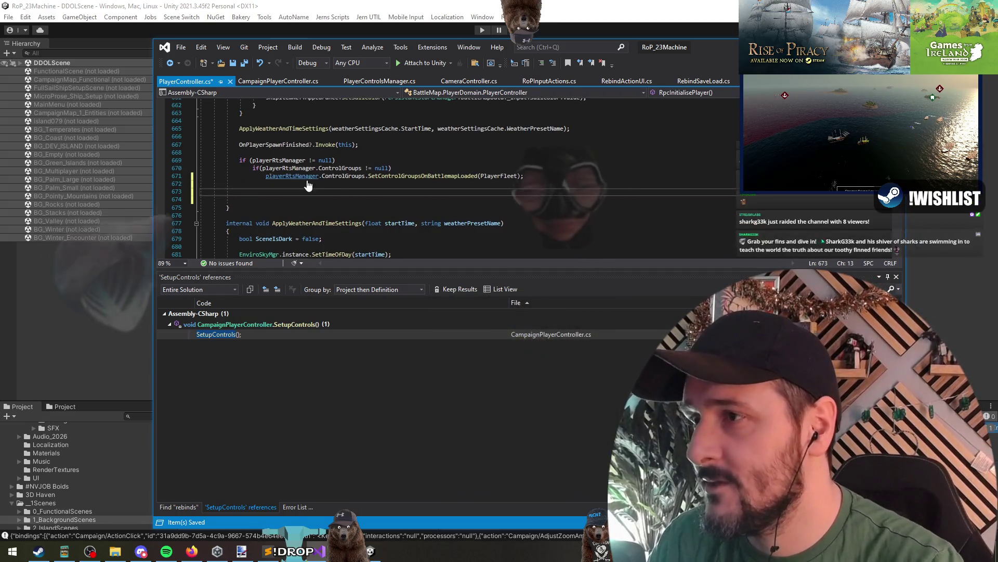
{"action": "key", "text": "BackSpace"}
{"action": "key", "text": "BackSpace"}
{"action": "type", "text": "PlayerControlsManager.Instance.OverwriteWithBindings();"}
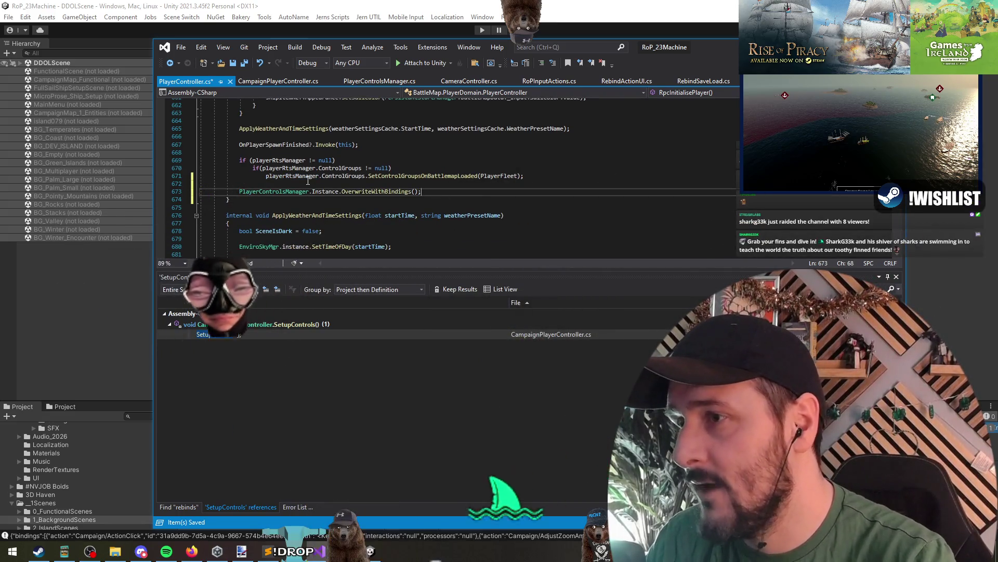
{"action": "key", "text": "shift+Home"}
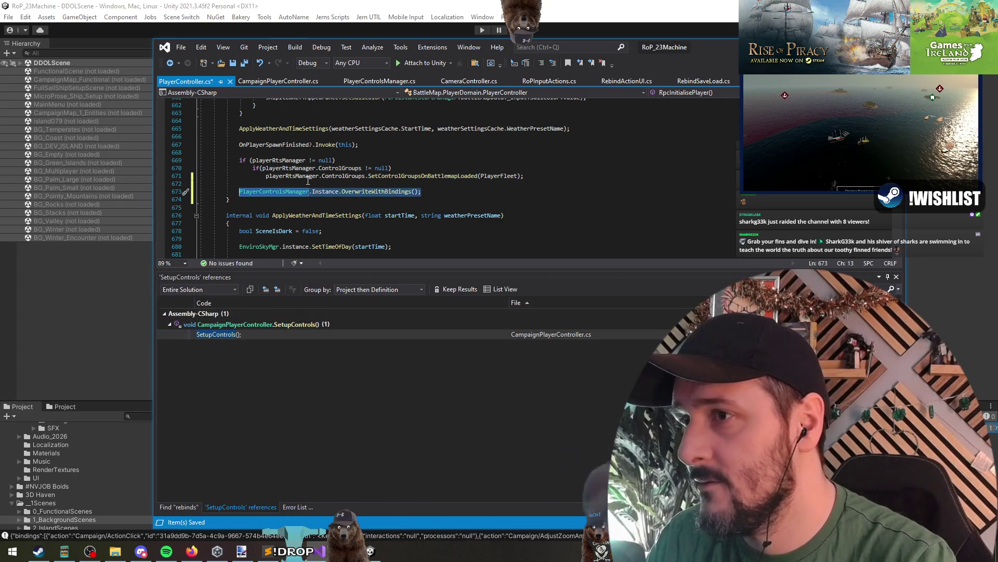
{"action": "left_click", "coordinate": [244, 64]}
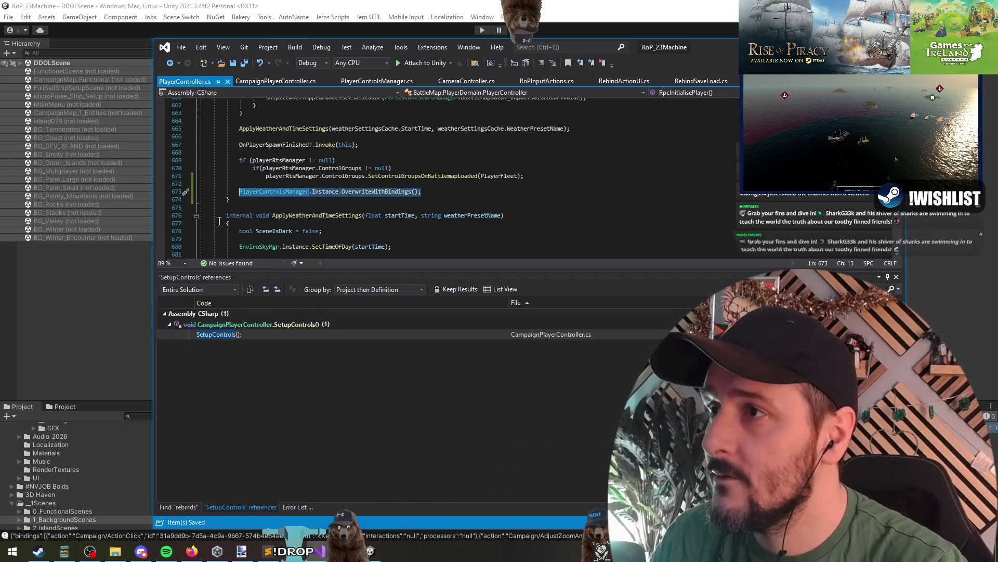
{"action": "key", "text": "alt+Tab"}
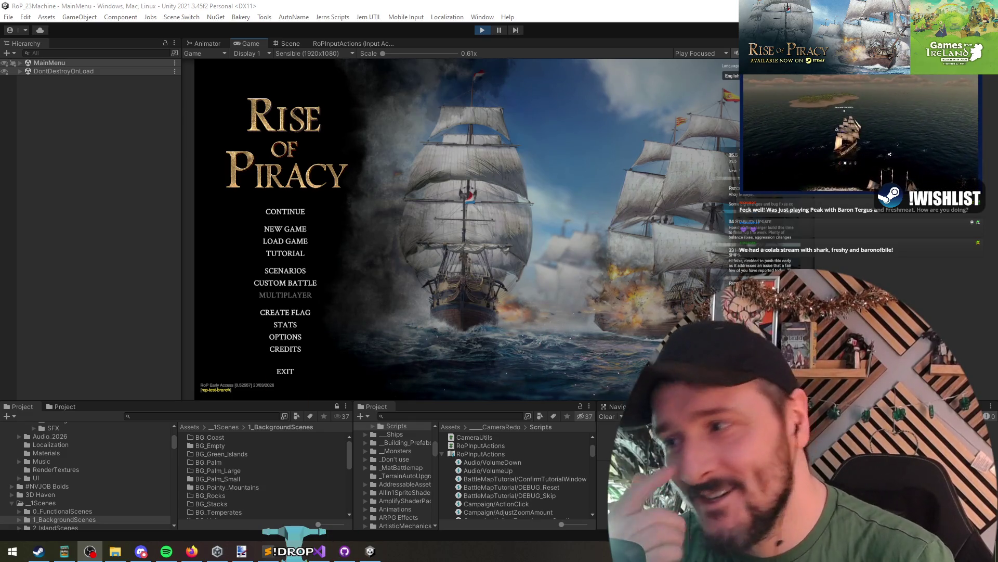
- Focus the Unity Game view and click CONTINUE on the Rise of Piracy main menu
{"action": "left_click", "coordinate": [503, 152]}
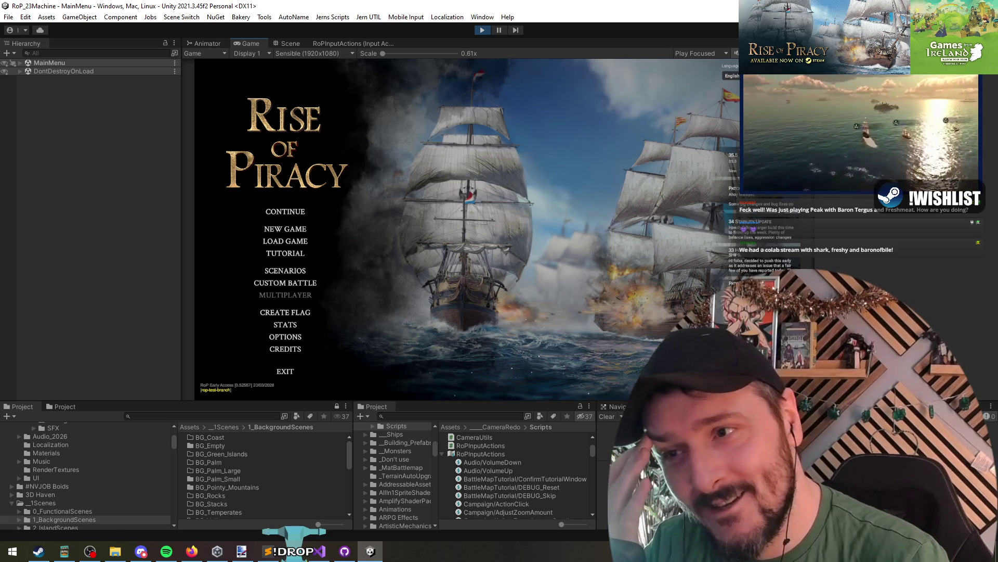
{"action": "key", "text": "alt+Tab"}
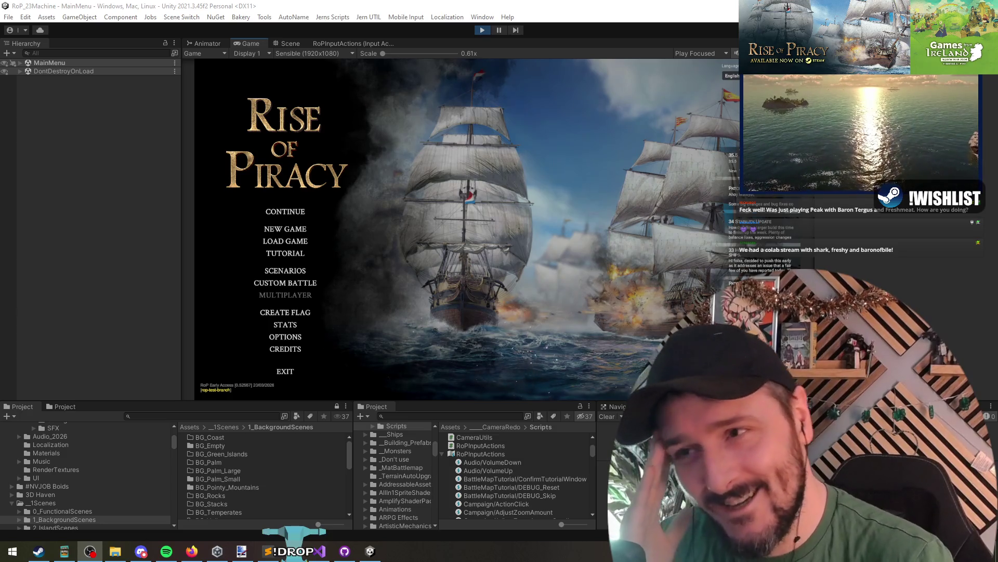
{"action": "left_click", "coordinate": [518, 120]}
{"action": "left_click", "coordinate": [292, 215]}
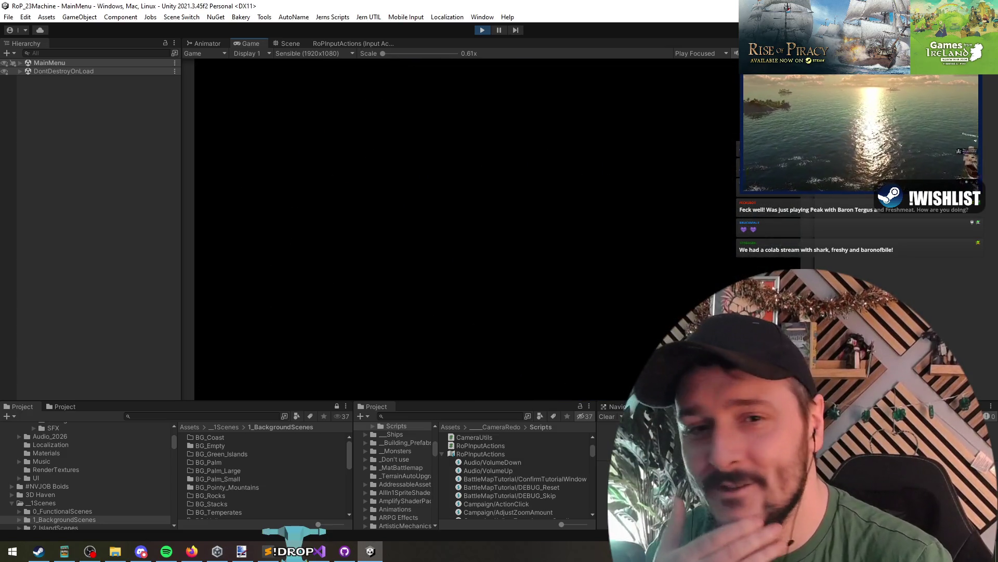
{"action": "key", "text": "alt+Tab"}
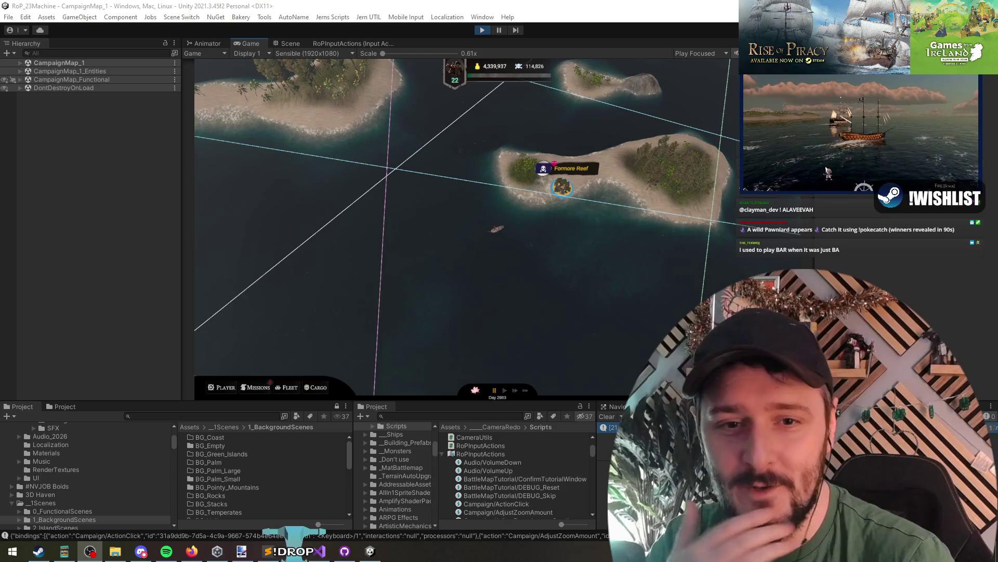
- Pause campaign game time with Space once the map near Formore Reef loads
{"action": "key", "text": "space"}
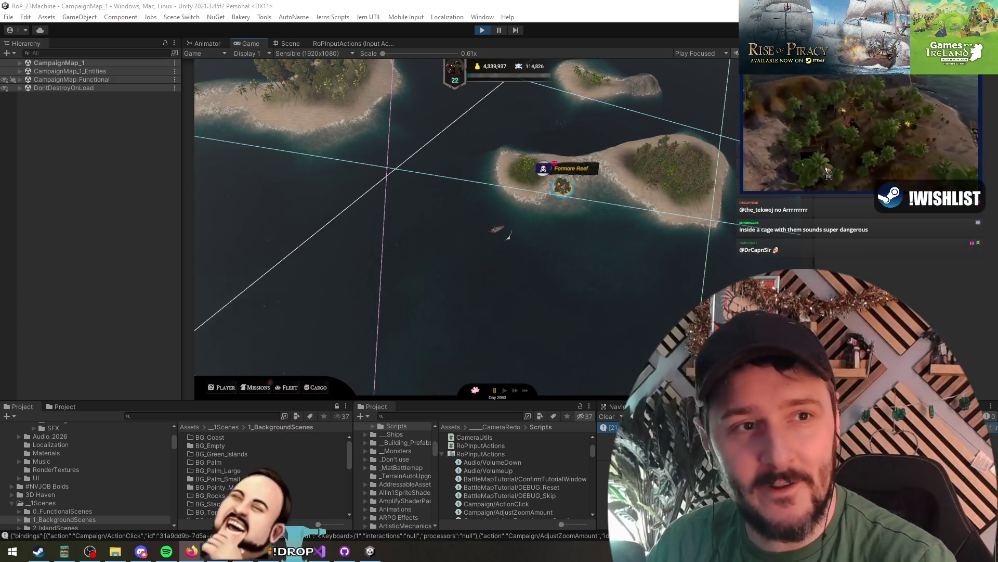
{"action": "key", "text": "alt+Tab"}
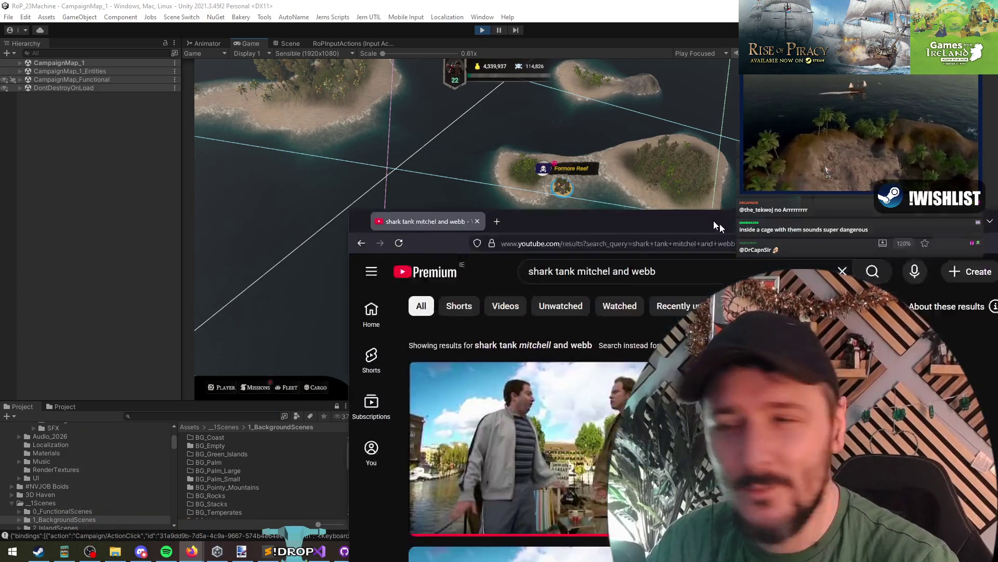
- Bring the Swim With A Shark! video forward, reposition and narrow the browser, then hide it
{"action": "key", "text": "alt+Tab"}
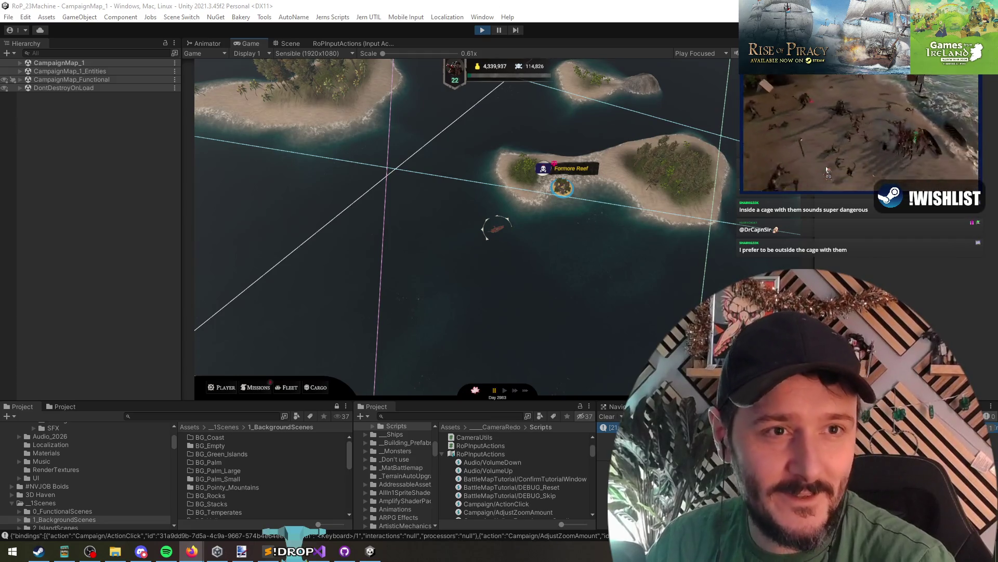
{"action": "key", "text": "alt+Tab"}
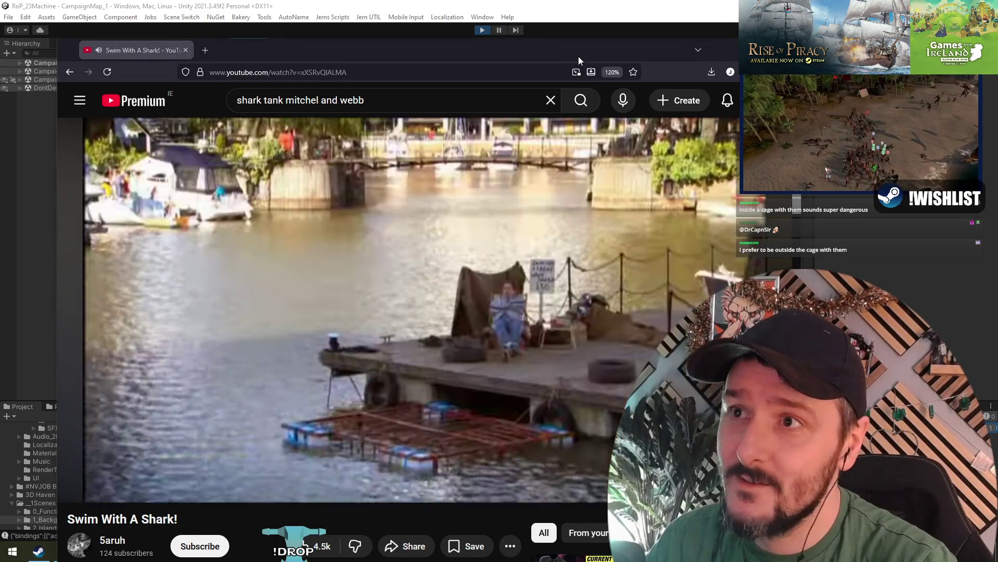
{"action": "left_click_drag", "start_coordinate": [579, 56], "coordinate": [529, 30]}
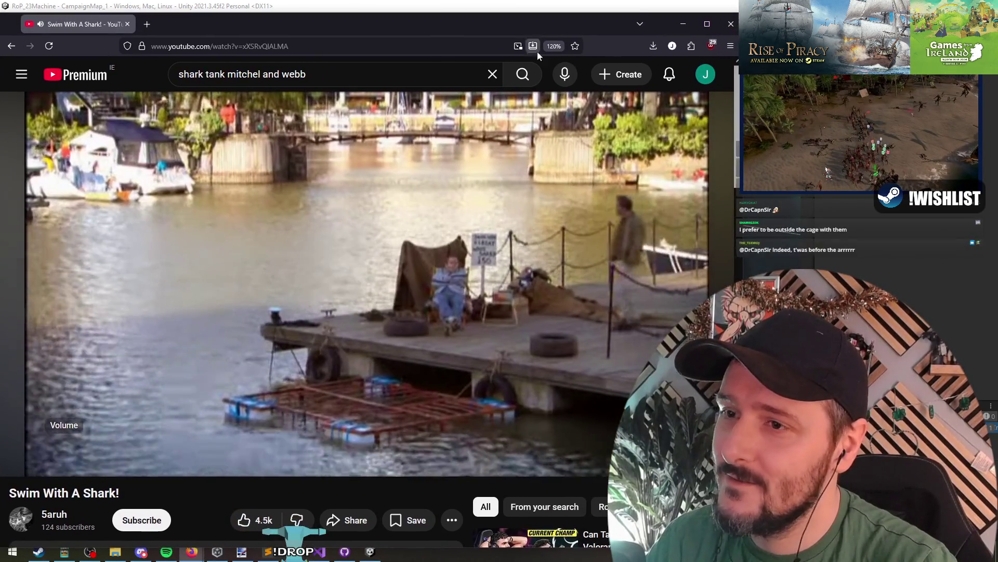
{"action": "left_click_drag", "start_coordinate": [742, 273], "coordinate": [614, 275]}
{"action": "left_click_drag", "start_coordinate": [271, 32], "coordinate": [287, 23]}
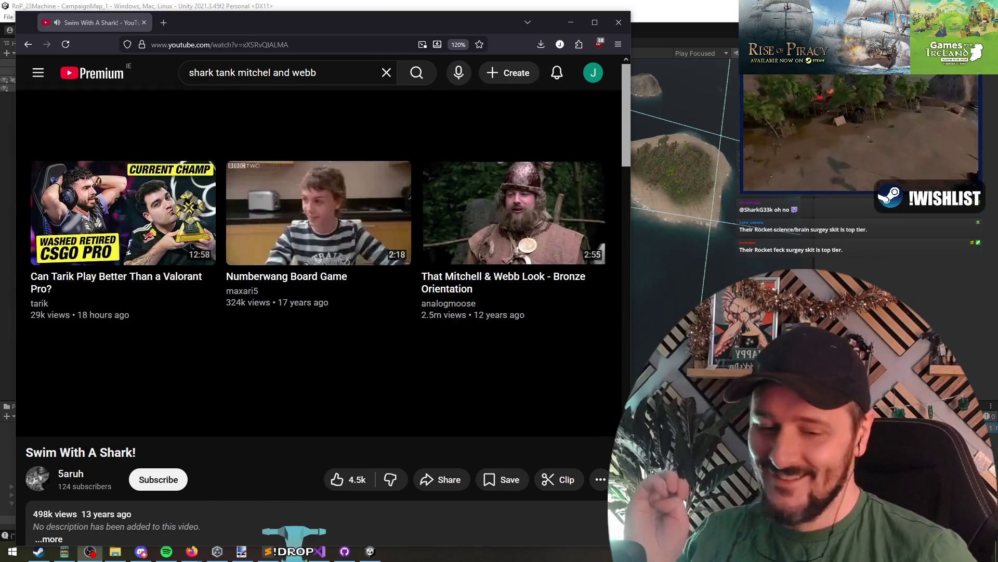
{"action": "key", "text": "alt+Tab"}
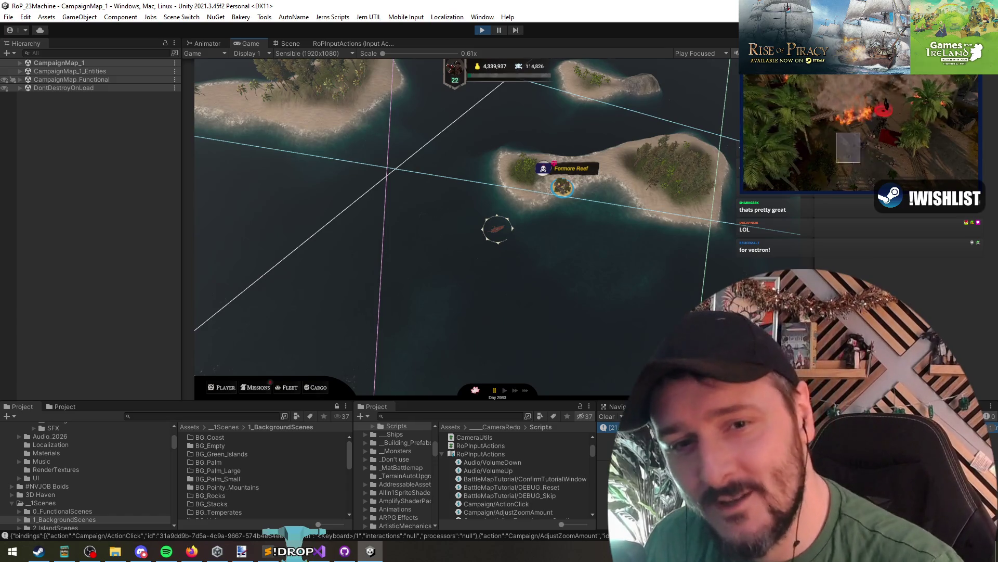
- Resume and test the campaign controls, pause again, then show PlayerController.cs at line 675
{"action": "key", "text": "alt+Tab"}
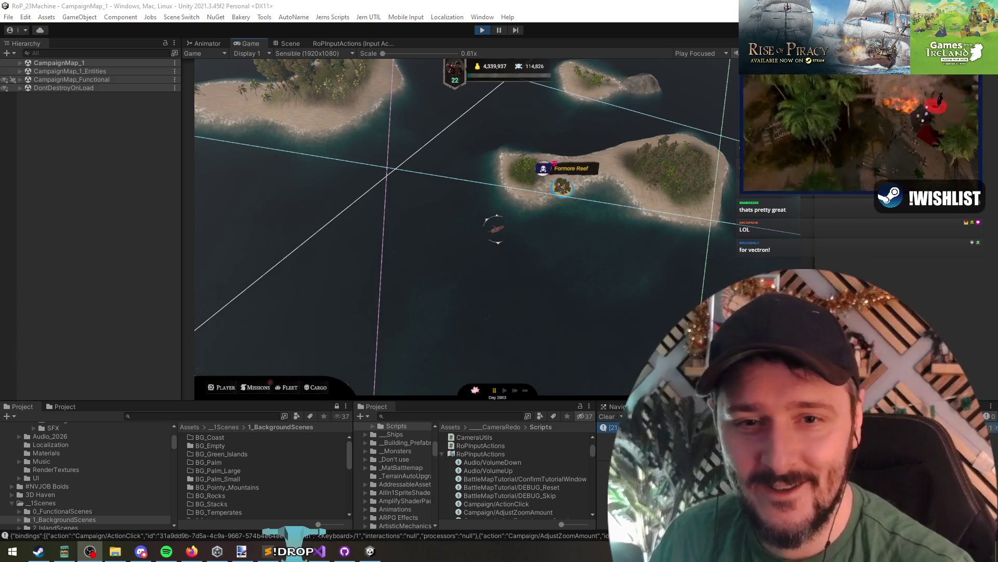
{"action": "key", "text": "alt+Tab"}
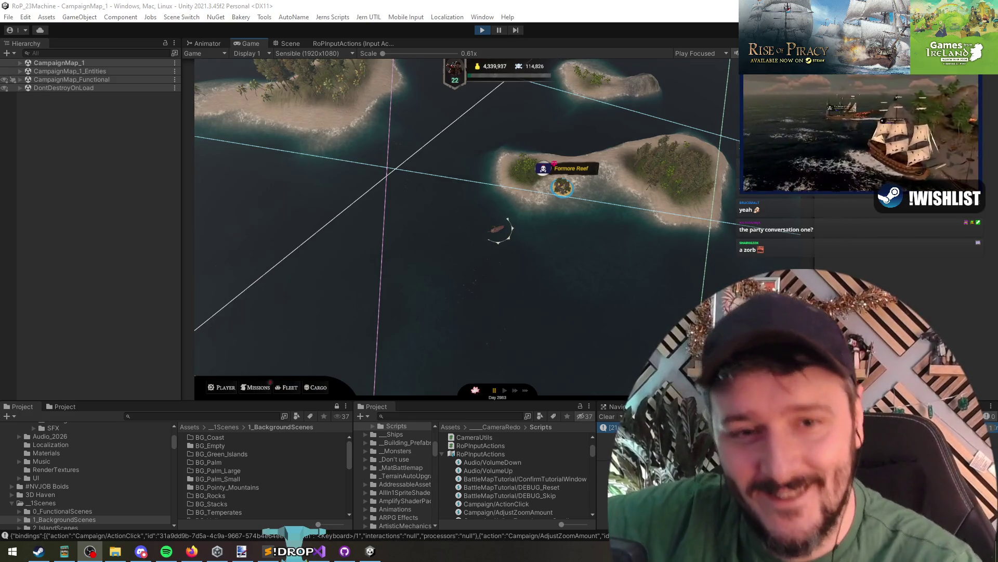
{"action": "key", "text": "space"}
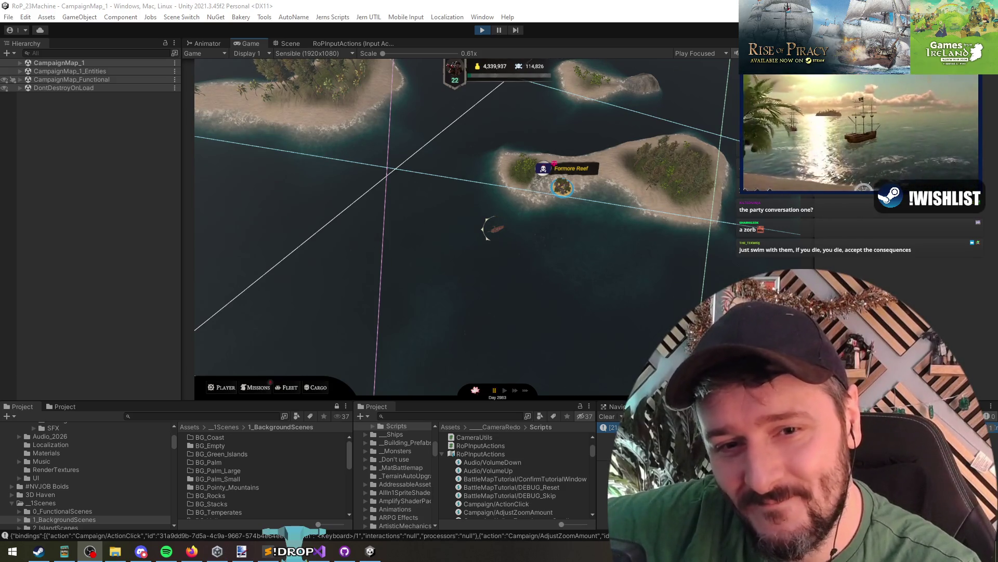
{"action": "left_click", "coordinate": [541, 146]}
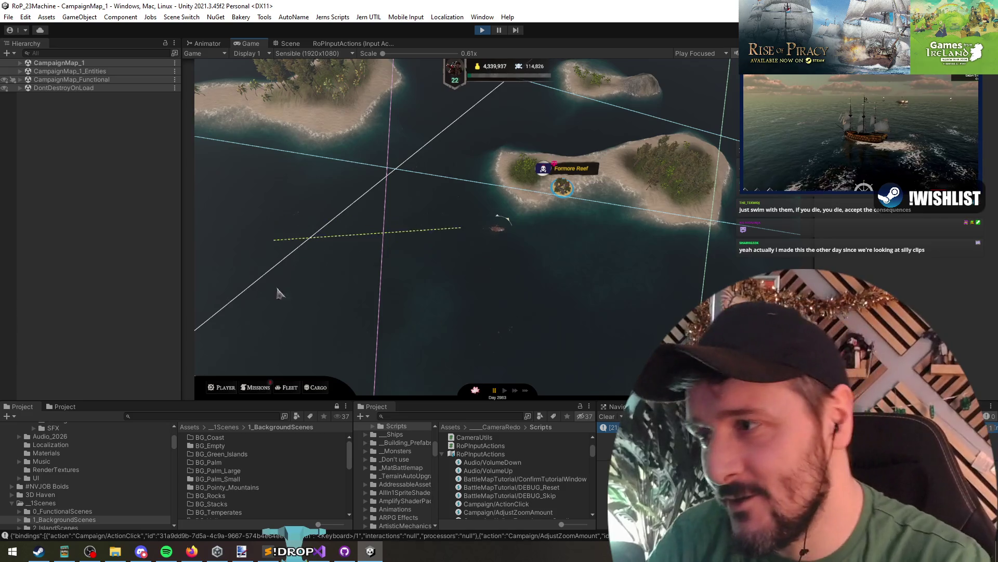
{"action": "left_click", "coordinate": [318, 551]}
{"action": "left_click", "coordinate": [354, 207]}
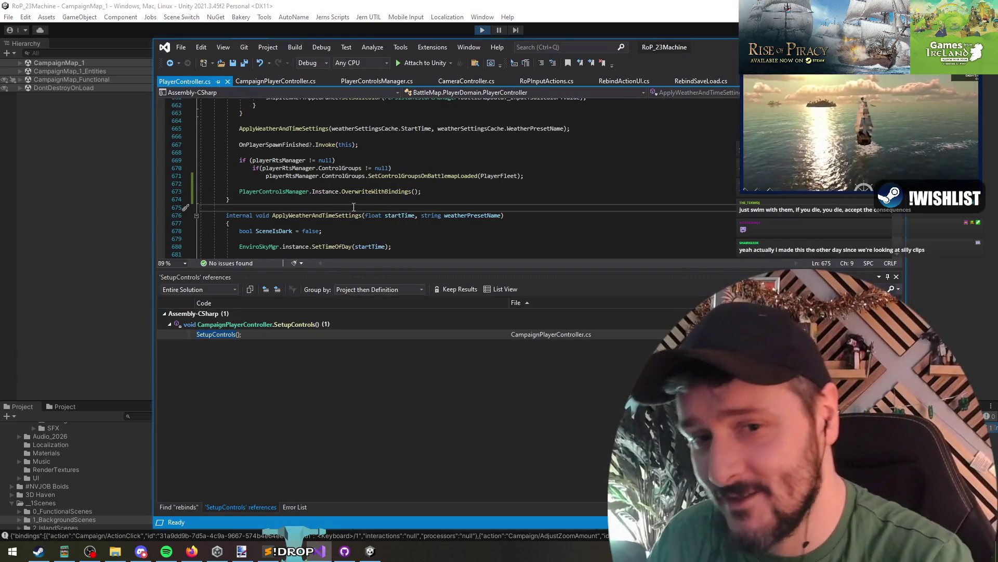
- Select line 673's OverwriteWithBindings call in PlayerController, glance at CampaignPlayerController, then return to Unity
{"action": "left_click", "coordinate": [364, 190]}
{"action": "left_click", "coordinate": [460, 190]}
{"action": "key", "text": "shift+Home"}
{"action": "key", "text": "shift+Home"}
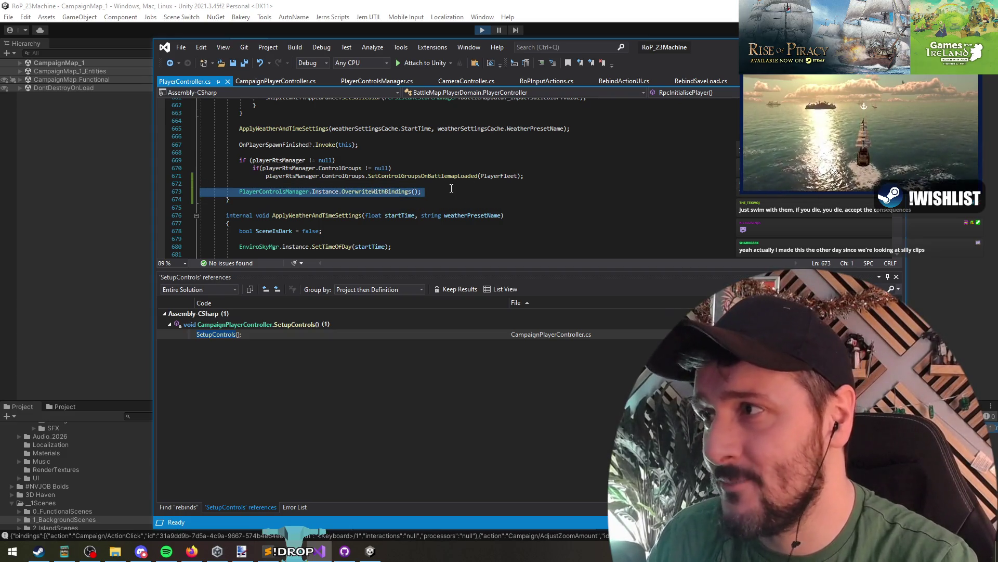
{"action": "key", "text": "ctrl+Tab"}
{"action": "key", "text": "ctrl+shift+Tab"}
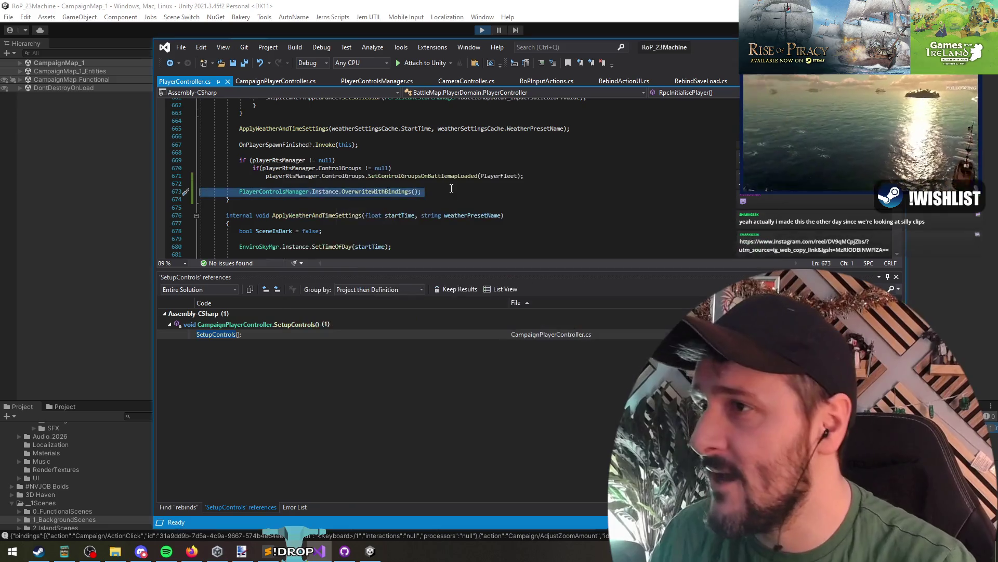
{"action": "left_click", "coordinate": [113, 125]}
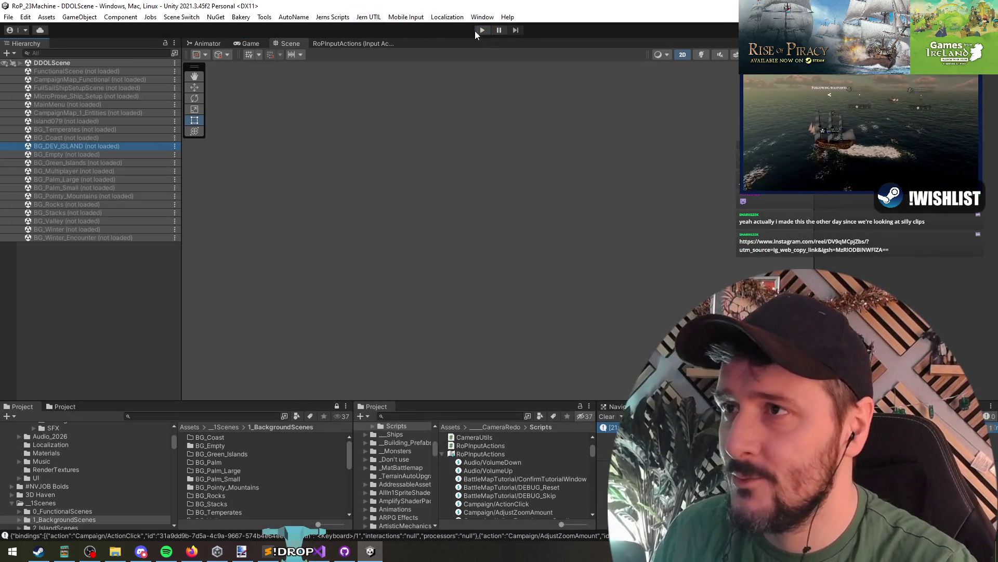
- In play mode, rebind the Sailing control Fire Cannons to F and save the controls
{"action": "left_click", "coordinate": [480, 31]}
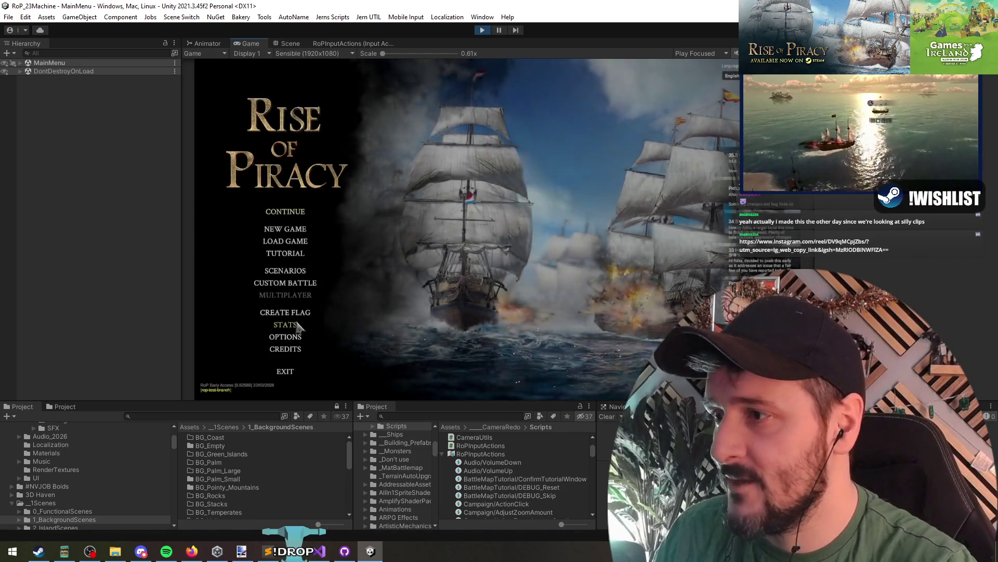
{"action": "left_click", "coordinate": [287, 335]}
{"action": "left_click", "coordinate": [387, 239]}
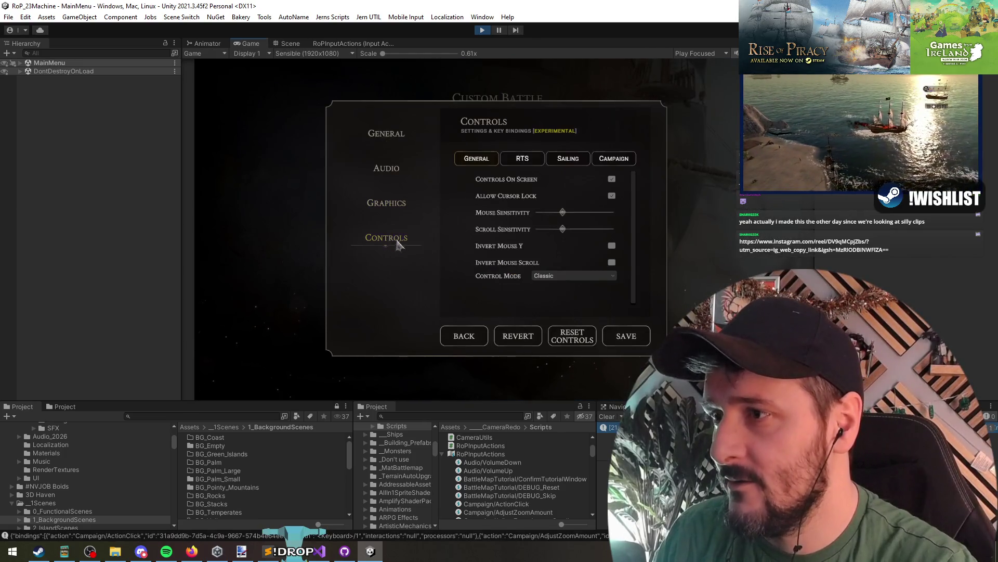
{"action": "left_click", "coordinate": [555, 160]}
{"action": "scroll", "coordinate": [520, 234], "scroll_direction": "down", "scroll_amount": 3}
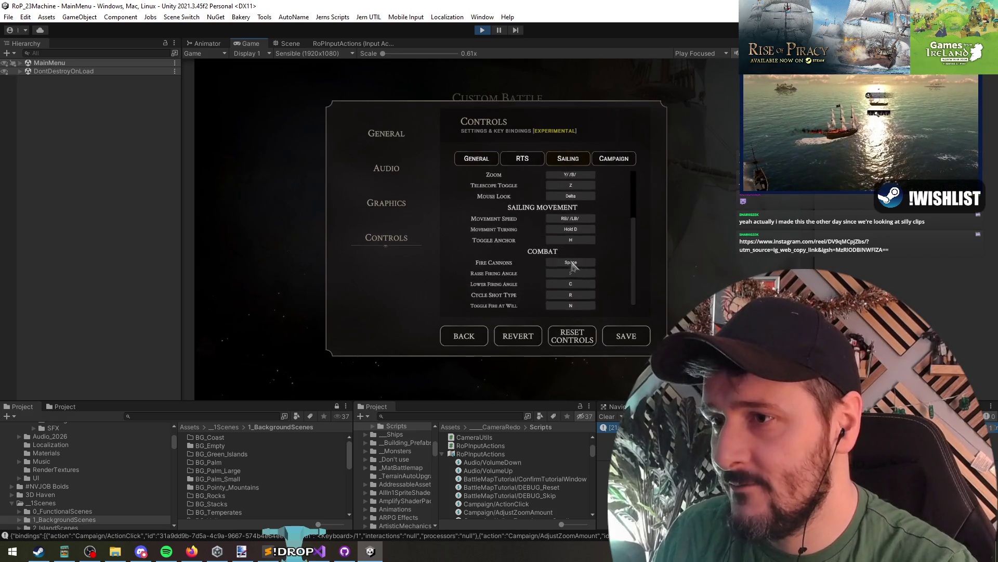
{"action": "left_click", "coordinate": [504, 241]}
{"action": "key", "text": "Escape"}
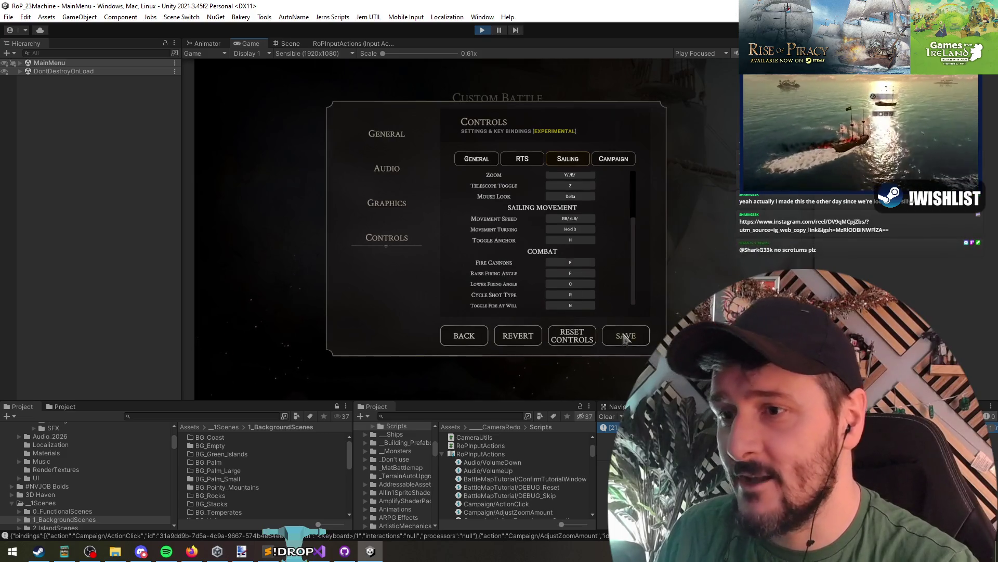
{"action": "left_click", "coordinate": [473, 339]}
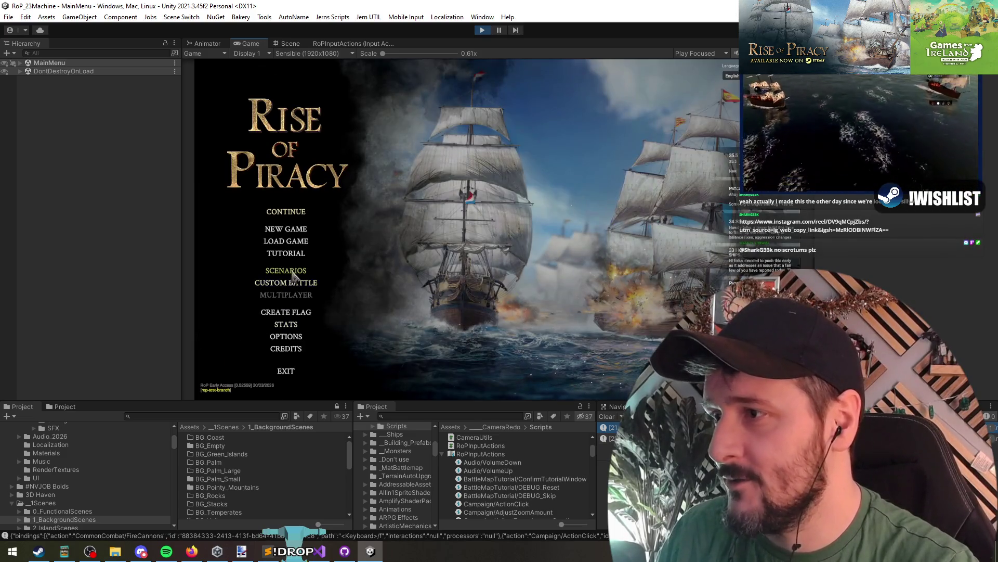
- Start the Rival Encounter scenario and confirm the captain to load the sea battle
{"action": "left_click", "coordinate": [292, 269]}
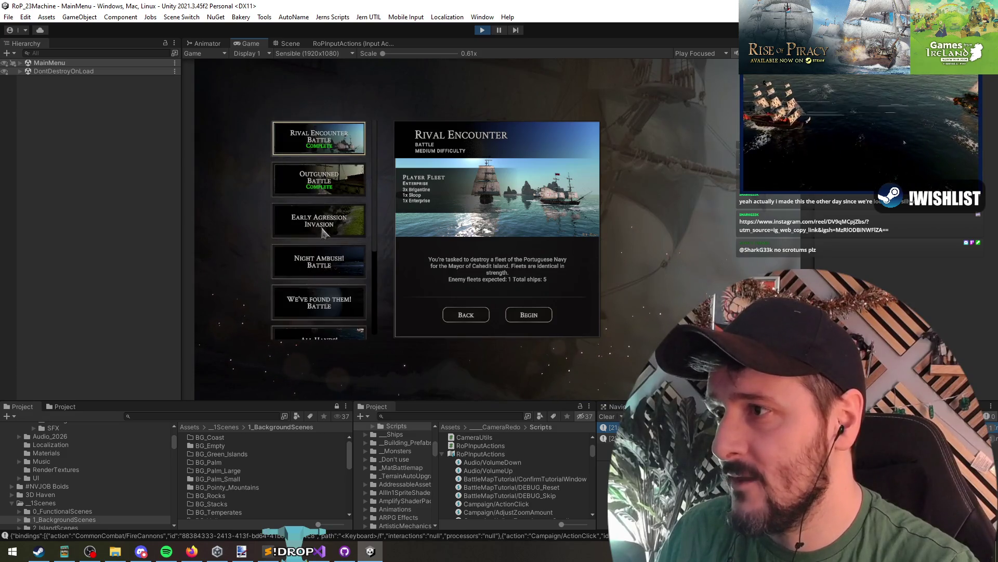
{"action": "left_click", "coordinate": [529, 315]}
{"action": "left_click", "coordinate": [489, 367]}
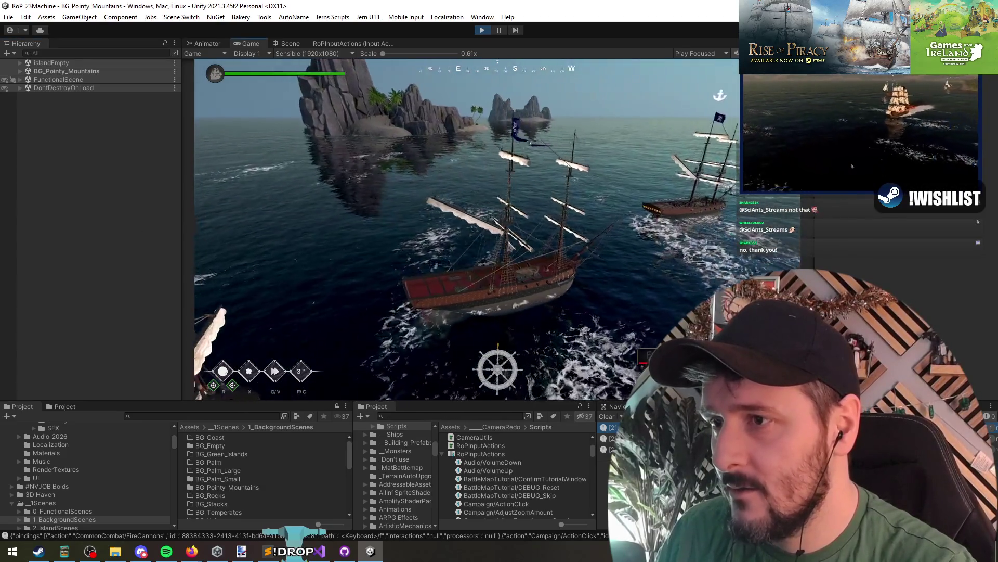
- Fire cannons with the rebound F key, pause and resume, then stop play mode
{"action": "key", "text": "f"}
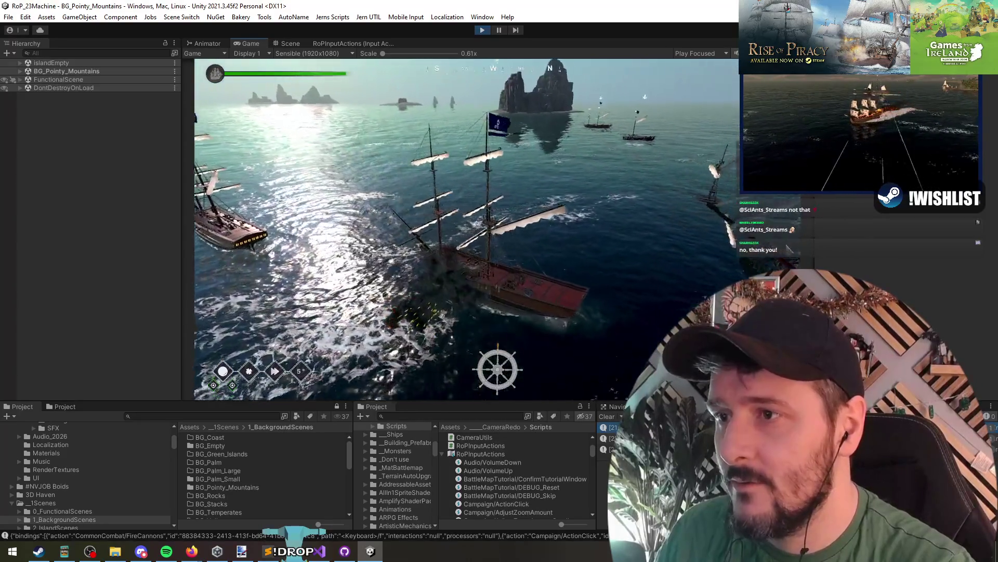
{"action": "key", "text": "Escape"}
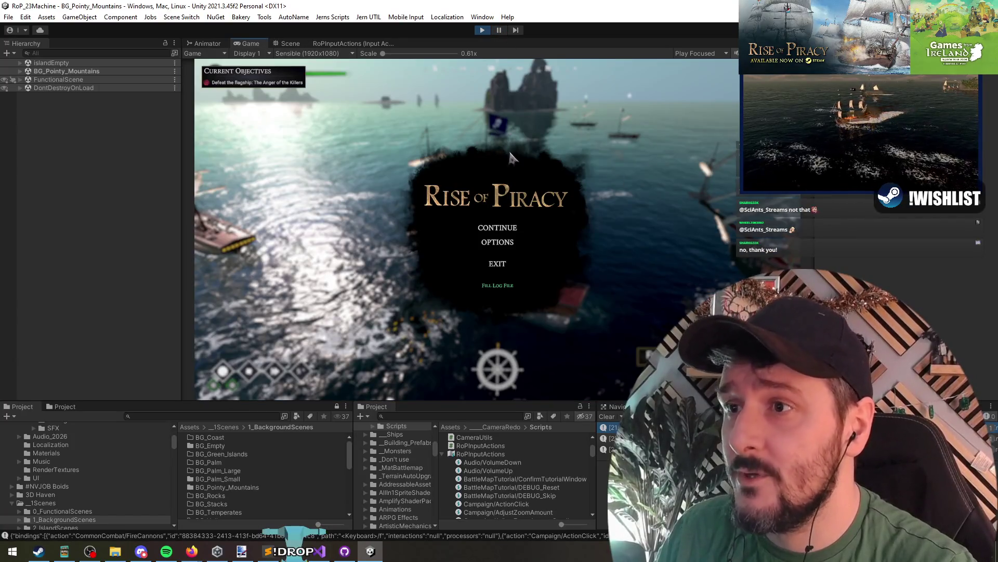
{"action": "key", "text": "Escape"}
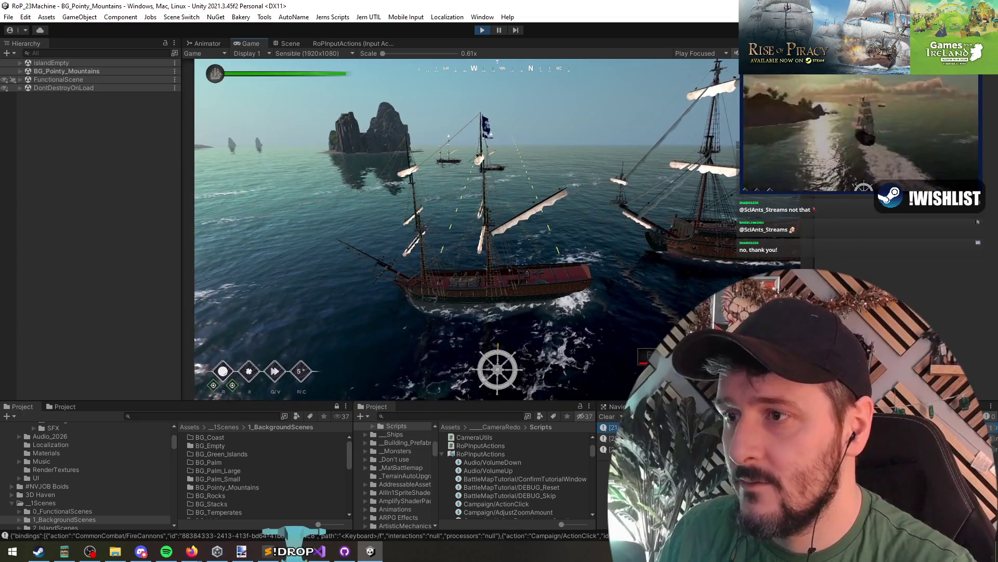
{"action": "key", "text": "Escape"}
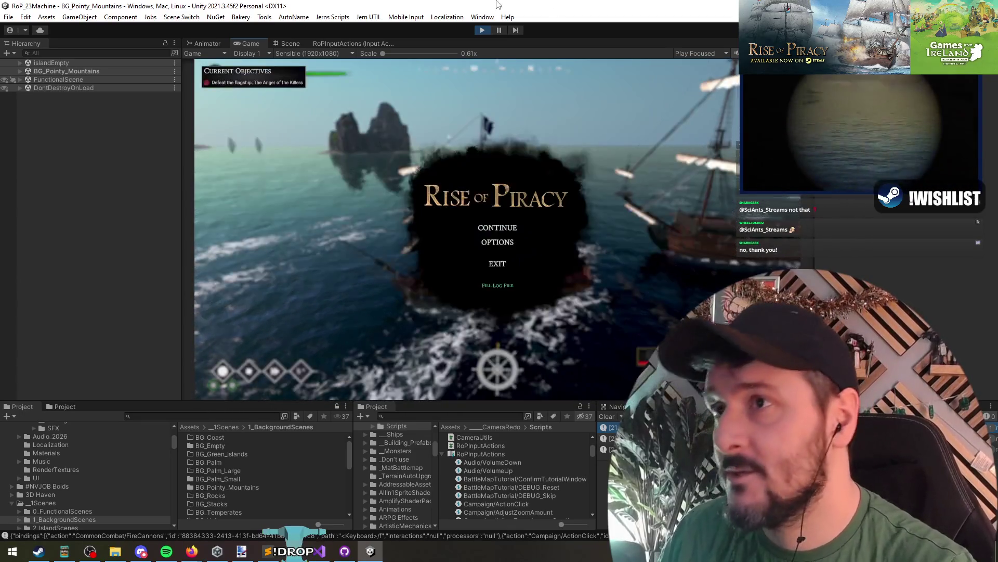
{"action": "left_click", "coordinate": [482, 31]}
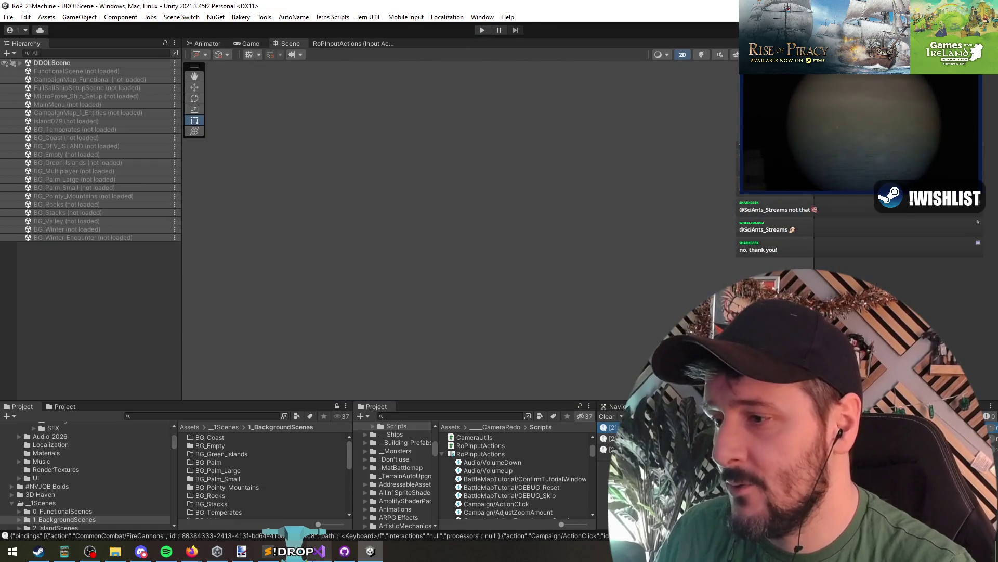
{"action": "left_click", "coordinate": [319, 551]}
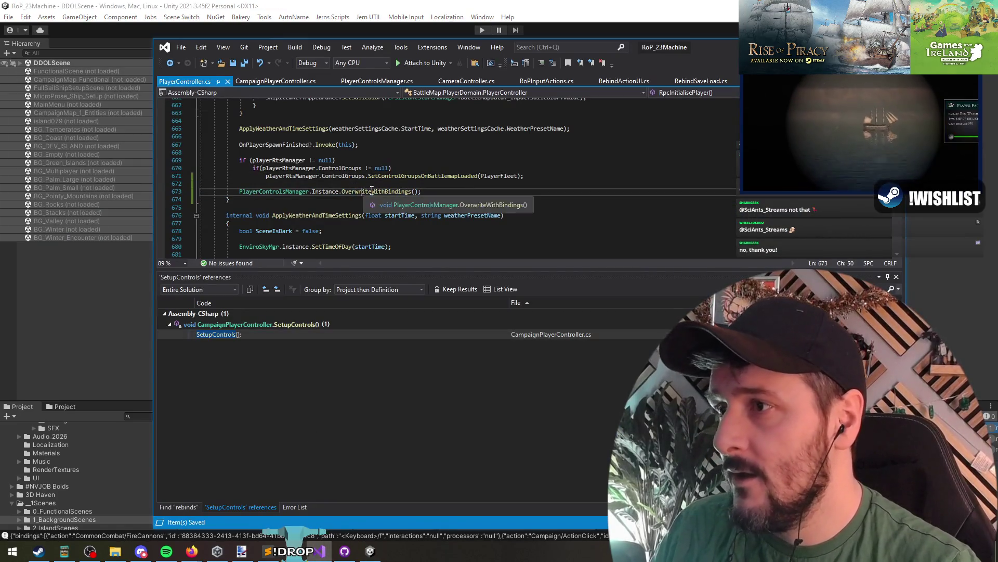
{"action": "left_click", "coordinate": [376, 191]}
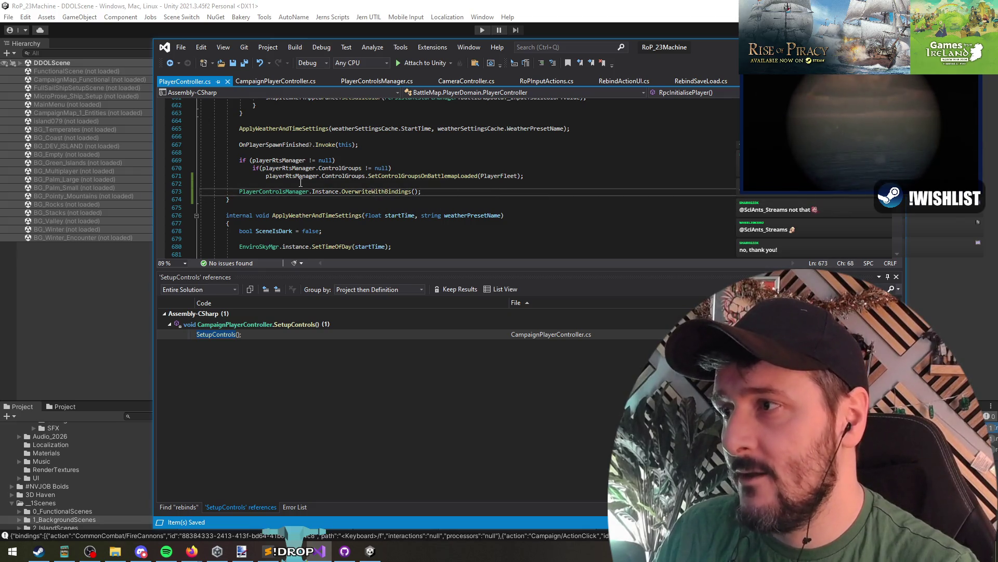
{"action": "left_click", "coordinate": [371, 191]}
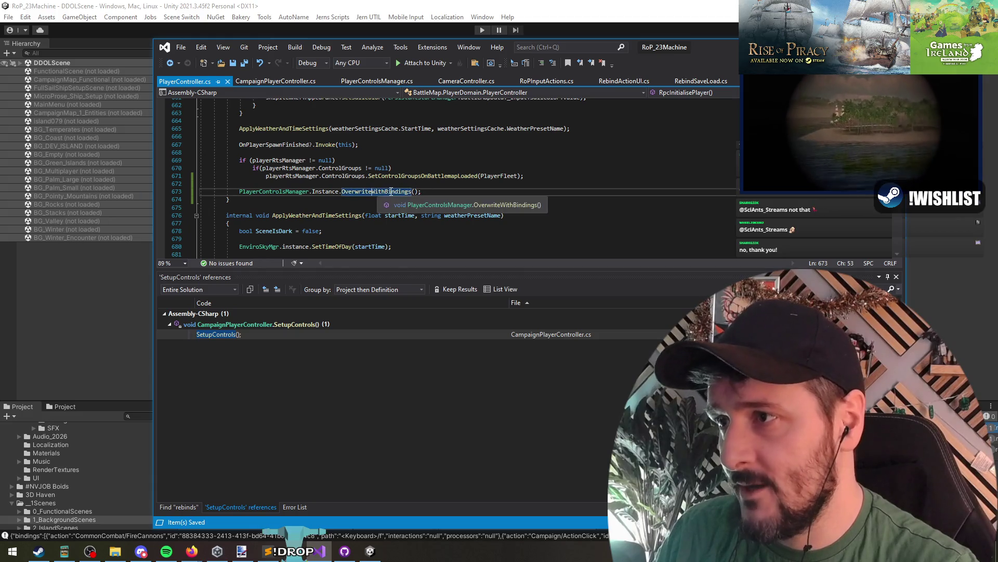
{"action": "left_click", "coordinate": [539, 189]}
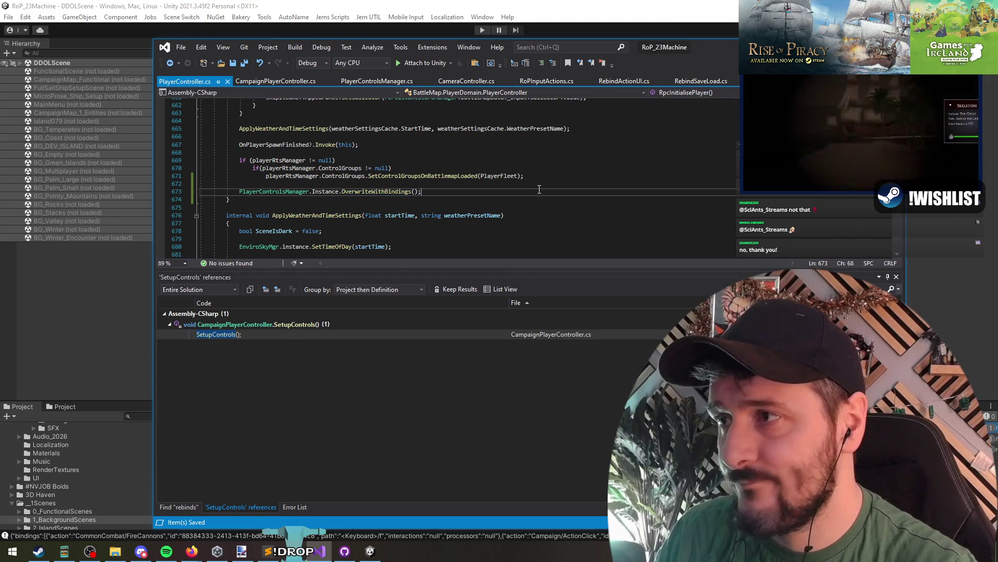
{"action": "scroll", "coordinate": [520, 190], "scroll_direction": "up", "scroll_amount": 7}
{"action": "scroll", "coordinate": [499, 191], "scroll_direction": "down", "scroll_amount": 6}
{"action": "scroll", "coordinate": [470, 194], "scroll_direction": "up", "scroll_amount": 2}
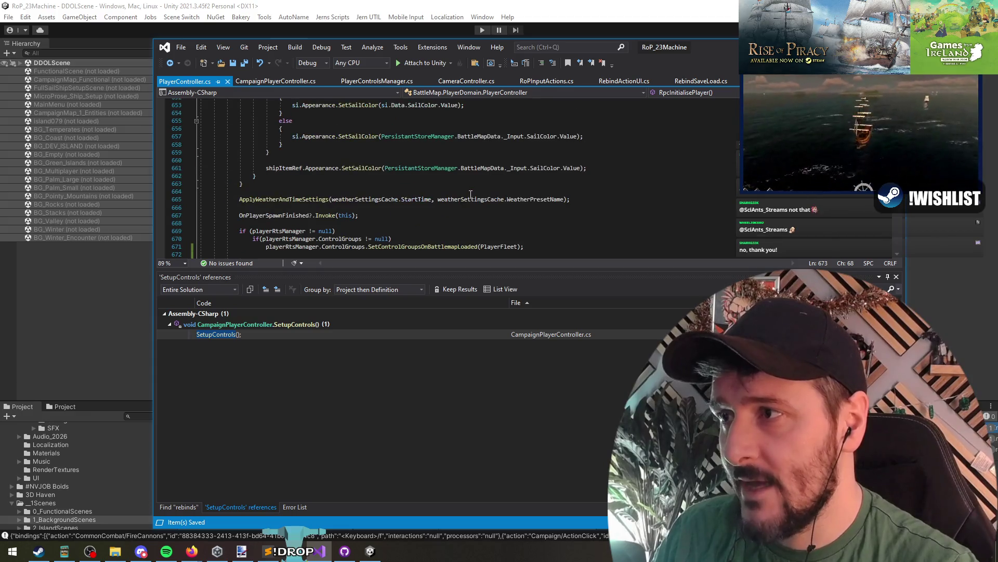
{"action": "scroll", "coordinate": [421, 182], "scroll_direction": "down", "scroll_amount": 2}
{"action": "key", "text": "alt+Tab"}
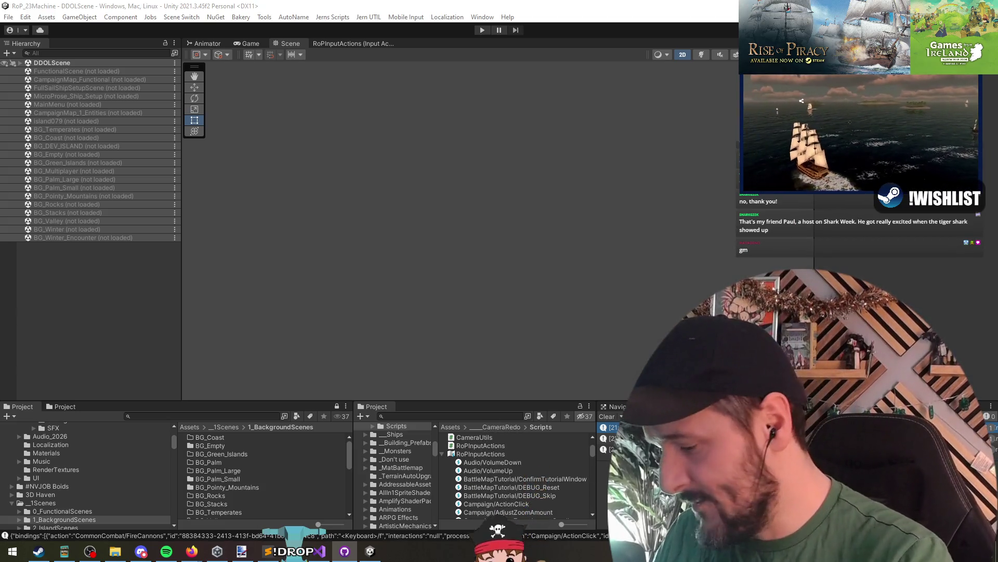
- Launch Paint via mspaint and paste the CampaignDetailsScriptableObject.cs diff screenshot
{"action": "key", "text": "super+r"}
{"action": "type", "text": "mspaint"}
{"action": "key", "text": "Return"}
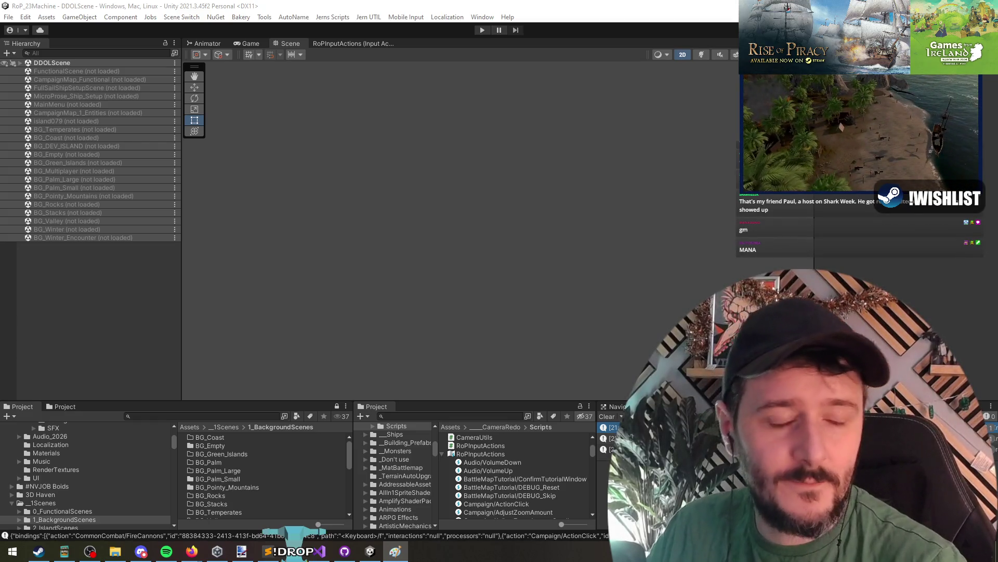
{"action": "key", "text": "ctrl+v"}
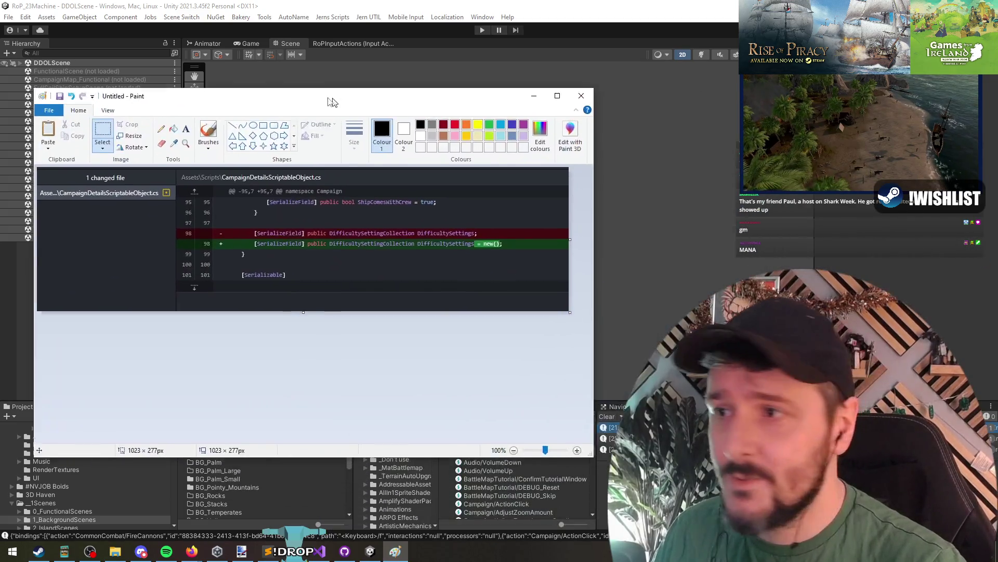
- Zoom the diff image to 200% and enlarge and reposition the Paint window
{"action": "scroll", "coordinate": [277, 242], "scroll_direction": "up", "scroll_amount": 1}
{"action": "mouse_move", "coordinate": [580, 455]}
{"action": "left_mouse_down"}
{"action": "mouse_move", "coordinate": [736, 456]}
{"action": "mouse_move", "coordinate": [968, 549]}
{"action": "left_mouse_up"}
{"action": "left_click_drag", "start_coordinate": [468, 531], "coordinate": [539, 531]}
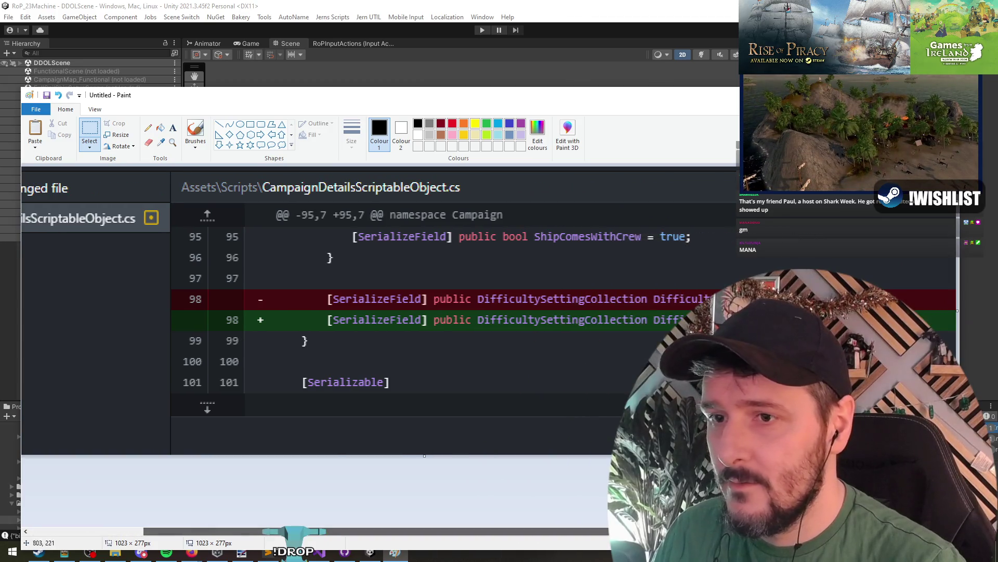
{"action": "left_click_drag", "start_coordinate": [712, 102], "coordinate": [419, 48]}
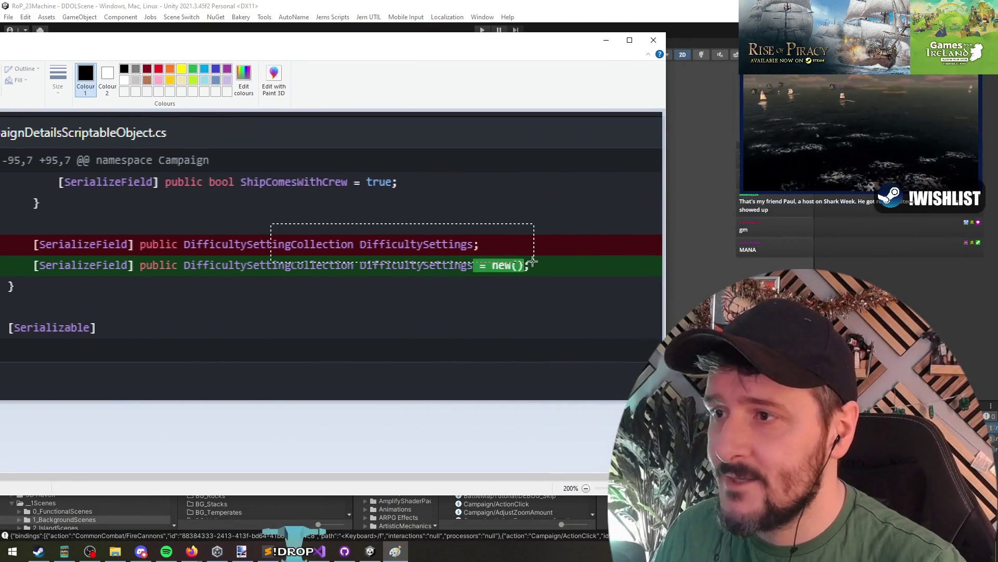
- Mark the removed red DifficultySettings line in the diff with a selection
{"action": "left_click", "coordinate": [444, 281]}
{"action": "left_click_drag", "start_coordinate": [345, 265], "coordinate": [283, 255]}
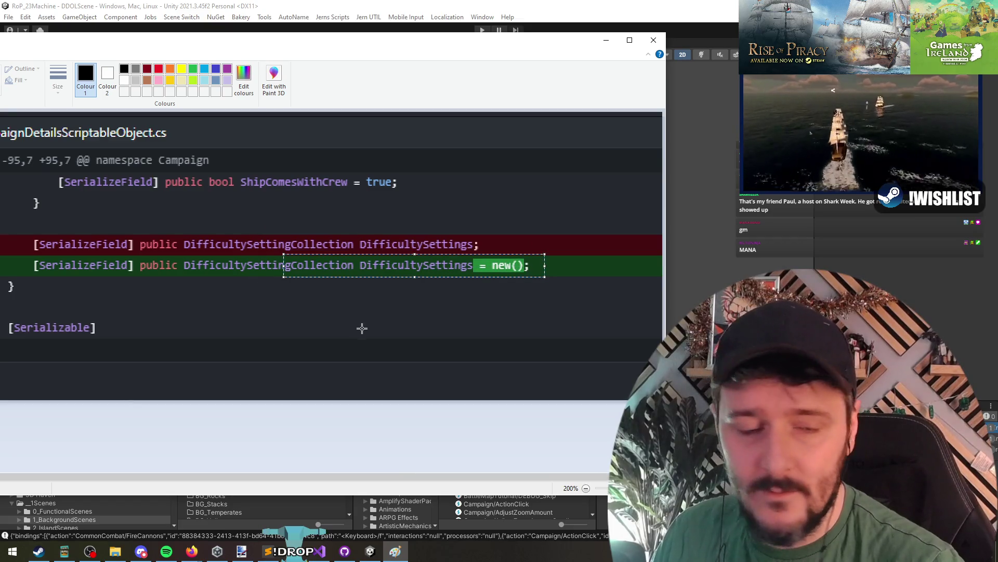
{"action": "left_click", "coordinate": [363, 327]}
{"action": "left_click_drag", "start_coordinate": [267, 255], "coordinate": [530, 256]}
{"action": "left_click", "coordinate": [556, 256]}
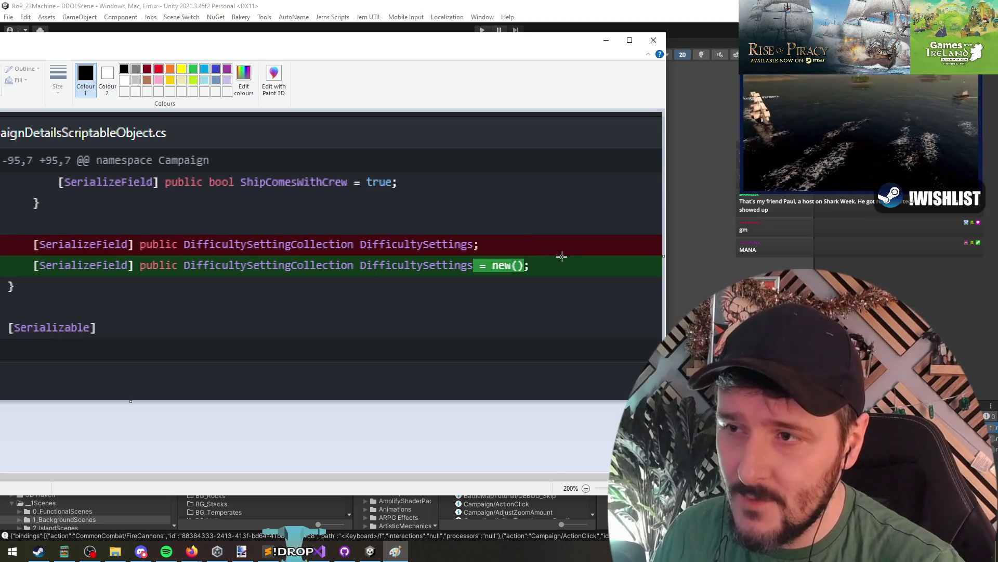
- Outline the added green line and the = new() initialiser, then close Paint without saving
{"action": "left_click_drag", "start_coordinate": [25, 280], "coordinate": [27, 285]}
{"action": "left_click", "coordinate": [16, 290]}
{"action": "left_click_drag", "start_coordinate": [543, 254], "coordinate": [544, 254]}
{"action": "left_click", "coordinate": [577, 249]}
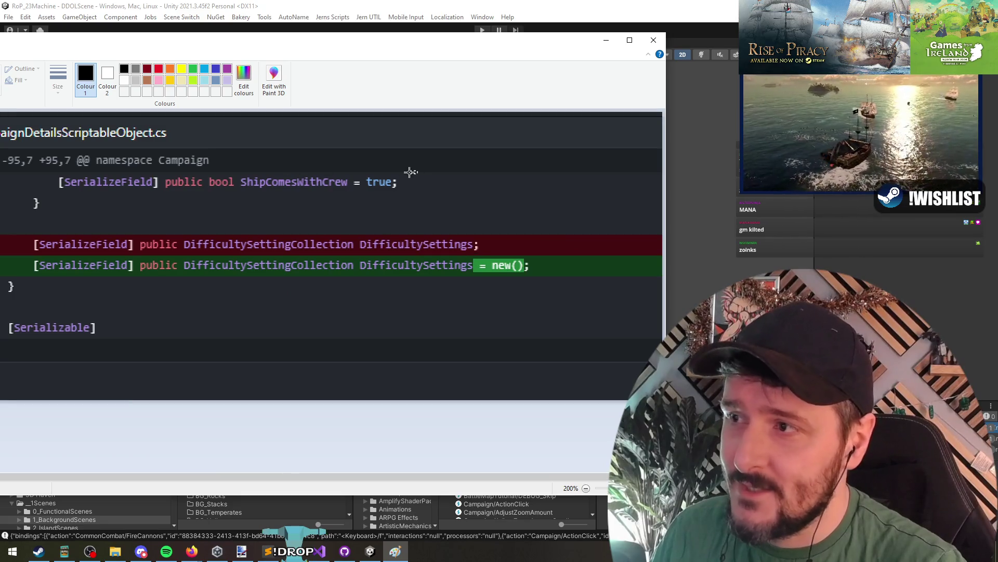
{"action": "left_click_drag", "start_coordinate": [56, 193], "coordinate": [53, 194]}
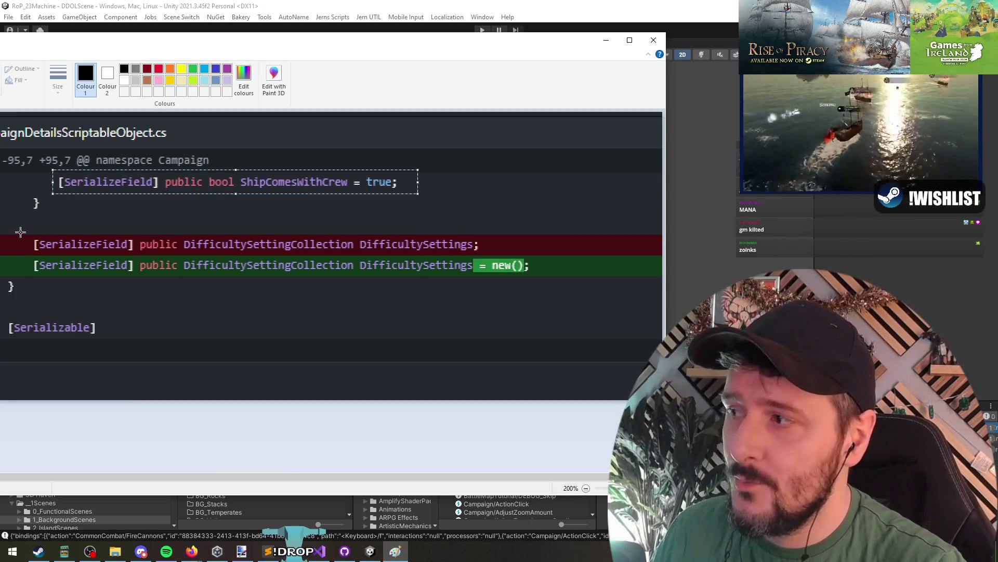
{"action": "mouse_move", "coordinate": [24, 255]}
{"action": "left_mouse_down"}
{"action": "mouse_move", "coordinate": [551, 279]}
{"action": "mouse_move", "coordinate": [566, 247]}
{"action": "mouse_move", "coordinate": [471, 279]}
{"action": "left_mouse_up"}
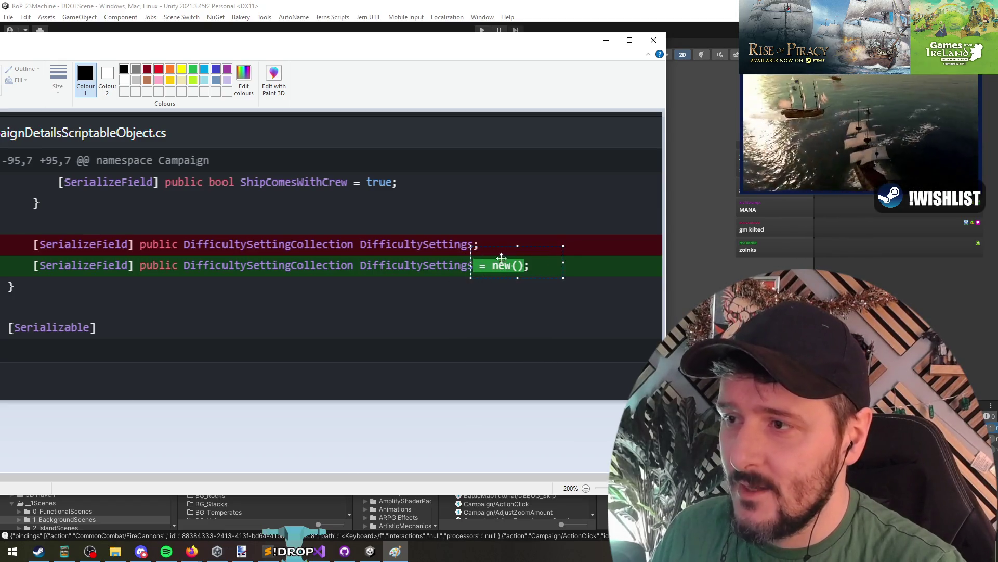
{"action": "left_click", "coordinate": [653, 40]}
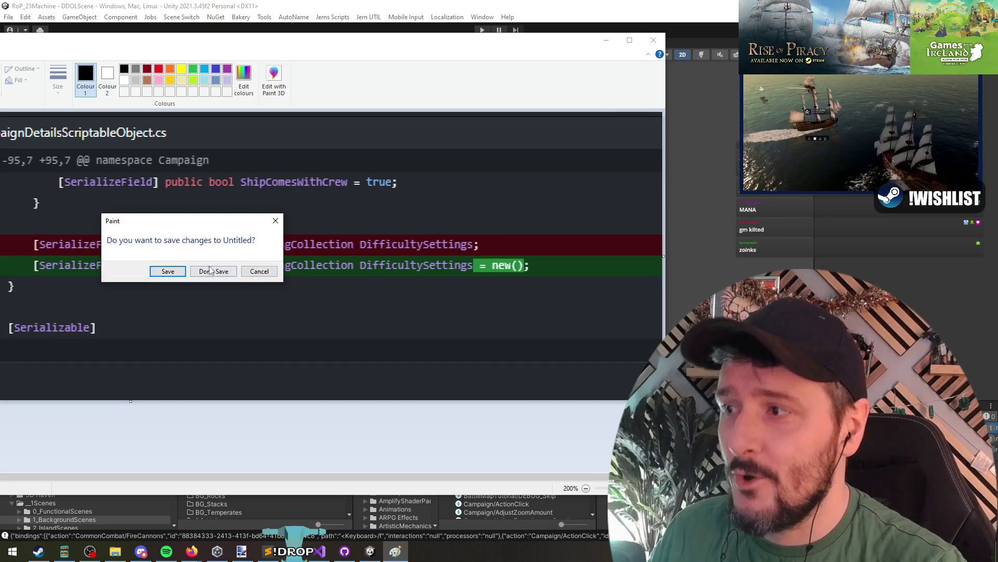
{"action": "left_click", "coordinate": [204, 272]}
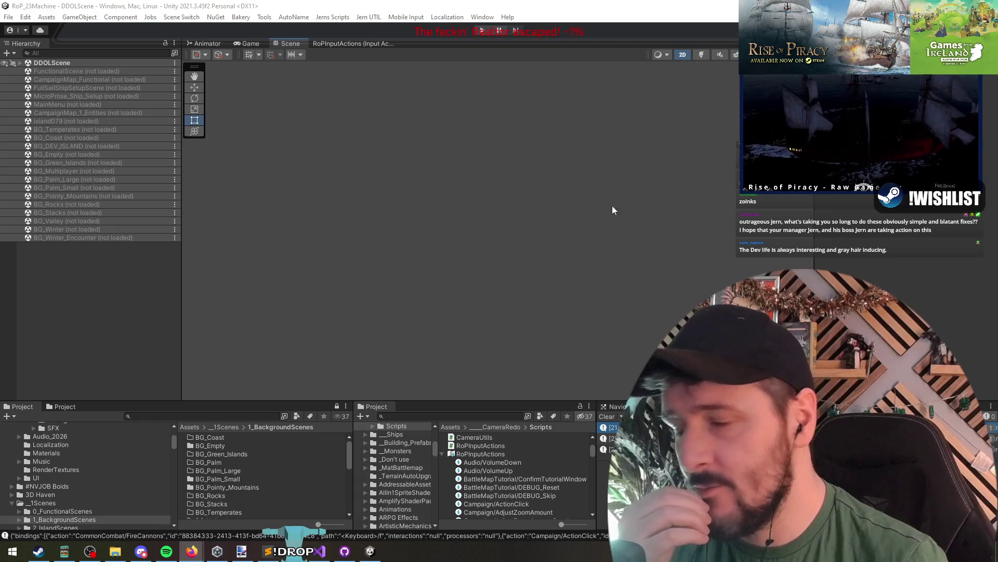
- Switch to the Firefox window playing the Instagram diving reel
{"action": "key", "text": "alt+Tab"}
- Unmute the shark diving reel, nudge the browser window left, then close Firefox
{"action": "left_click", "coordinate": [332, 346]}
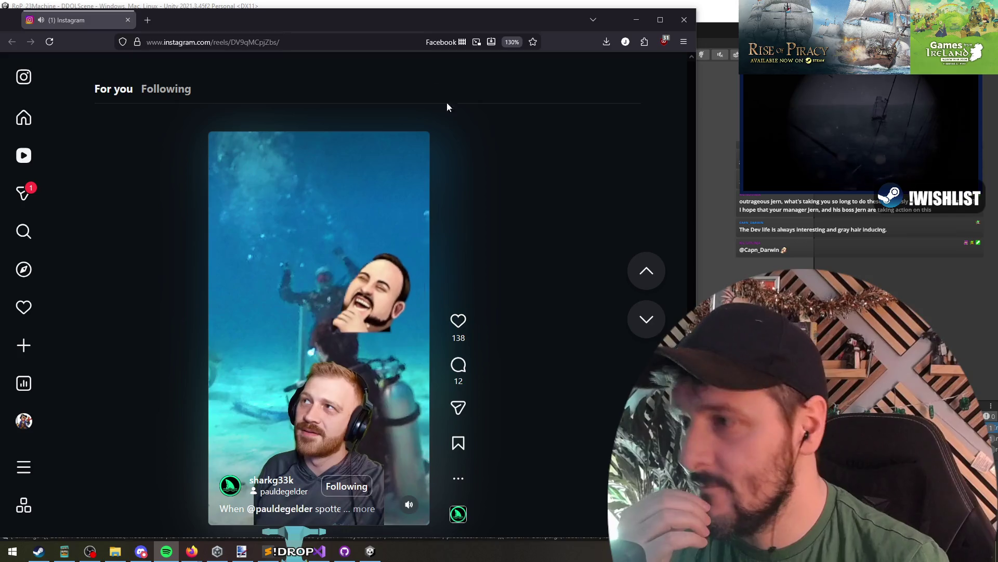
{"action": "left_click_drag", "start_coordinate": [385, 24], "coordinate": [345, 15]}
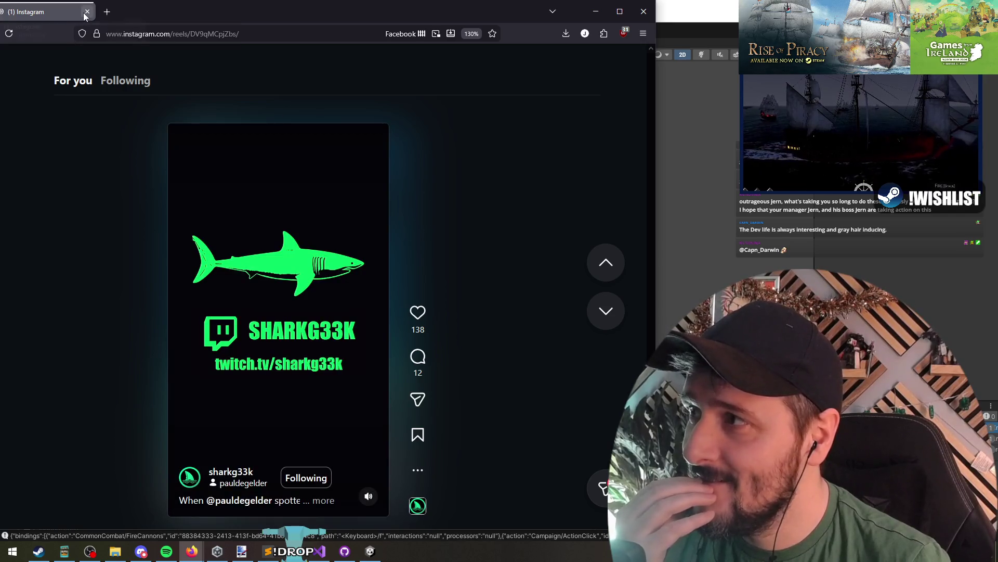
{"action": "left_click", "coordinate": [86, 12]}
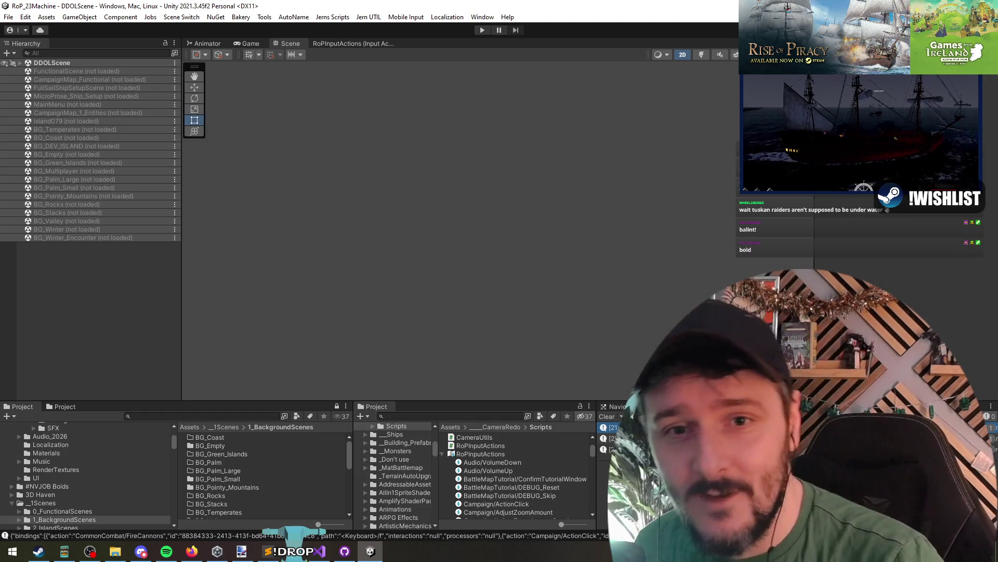
{"action": "key", "text": "alt+Tab"}
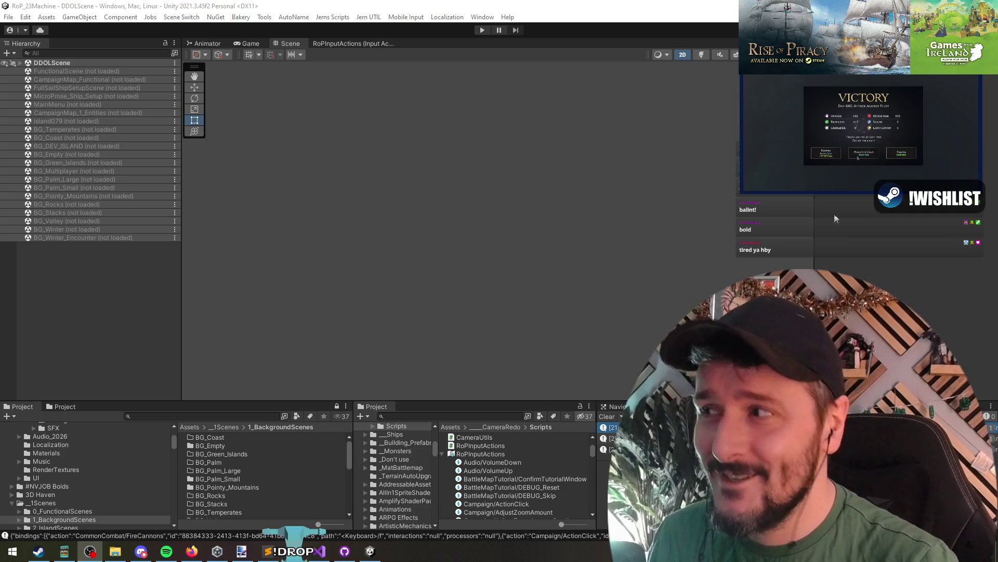
{"action": "left_click", "coordinate": [353, 210]}
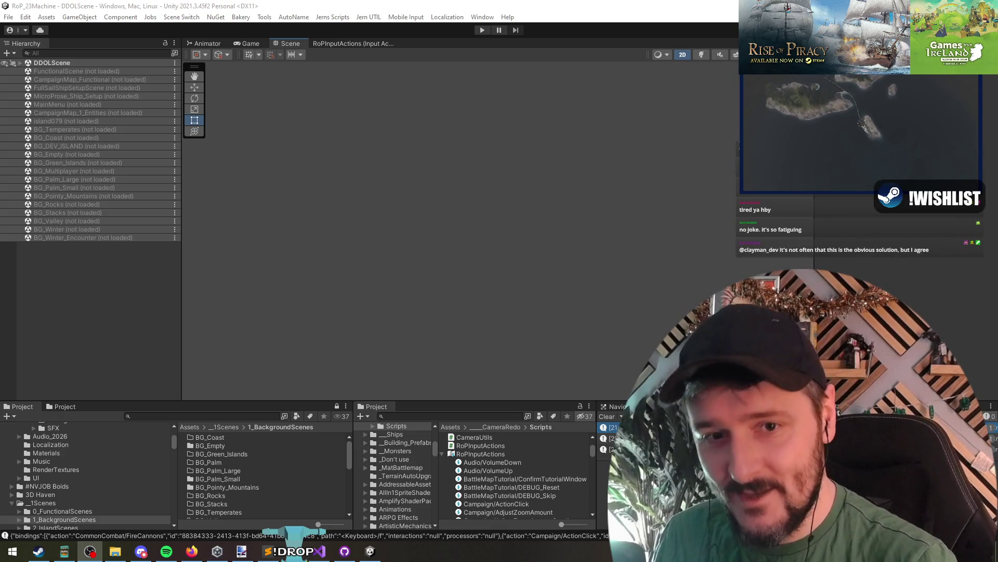
{"action": "left_click", "coordinate": [574, 202]}
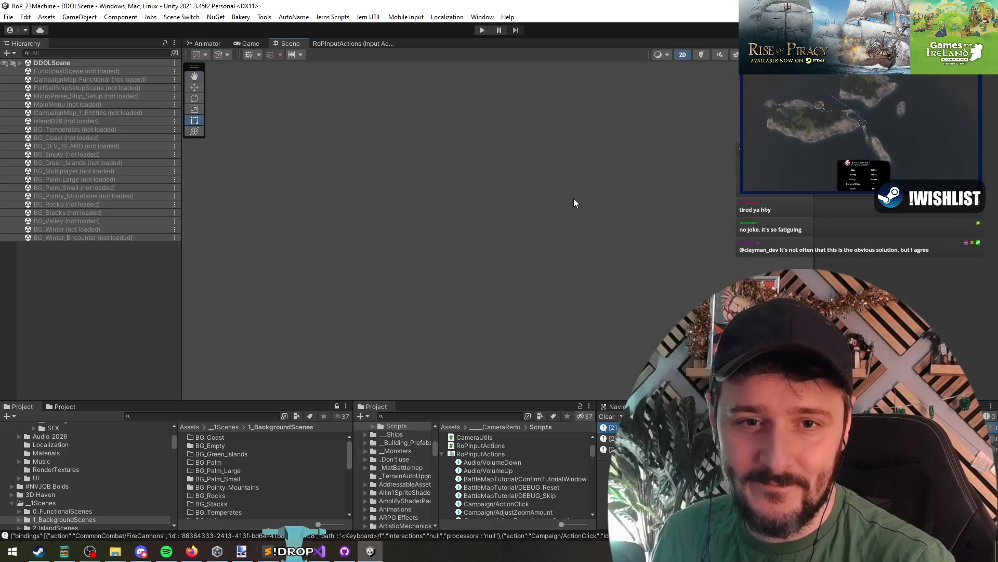
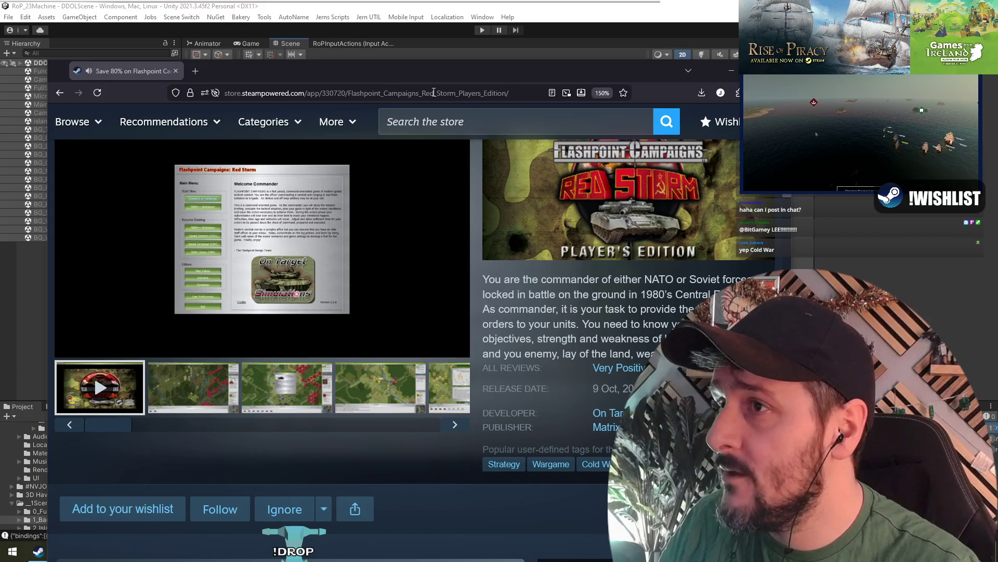
- Search the store for 'flashpoint campaigns cold' and open the Flashpoint Campaigns: Cold War result
{"action": "left_click", "coordinate": [481, 121]}
{"action": "type", "text": "fl"}
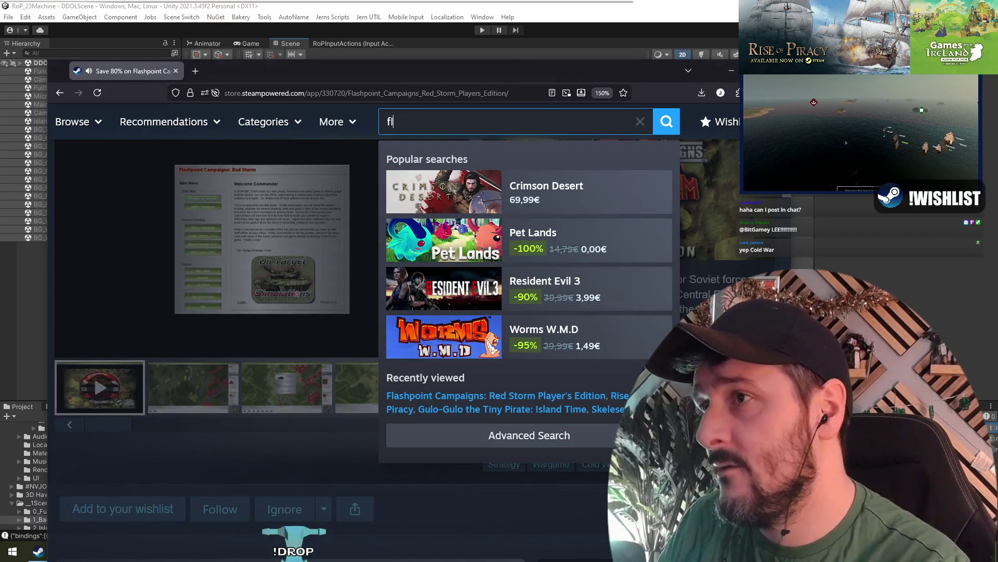
{"action": "type", "text": "ashpoint campaign"}
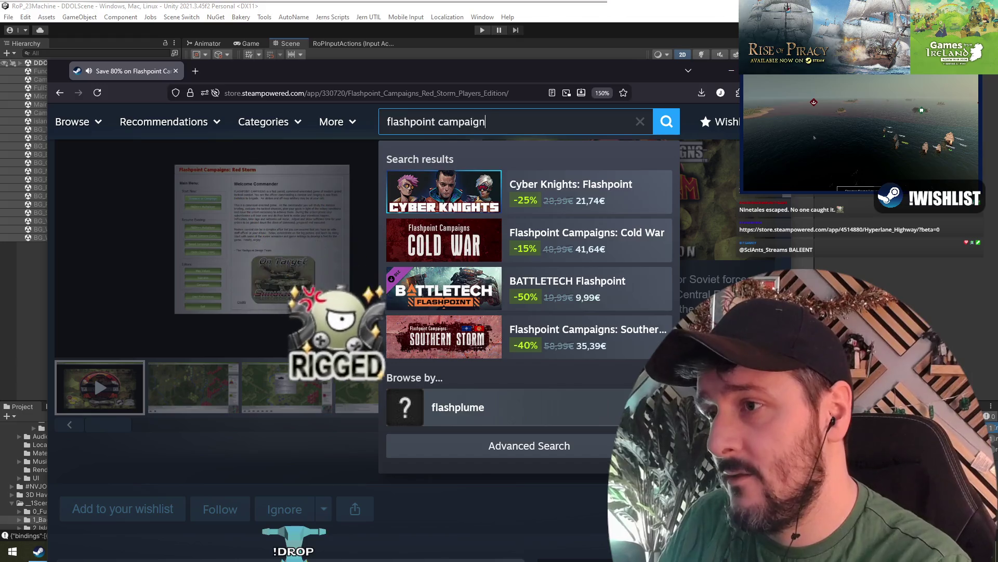
{"action": "type", "text": "s cold"}
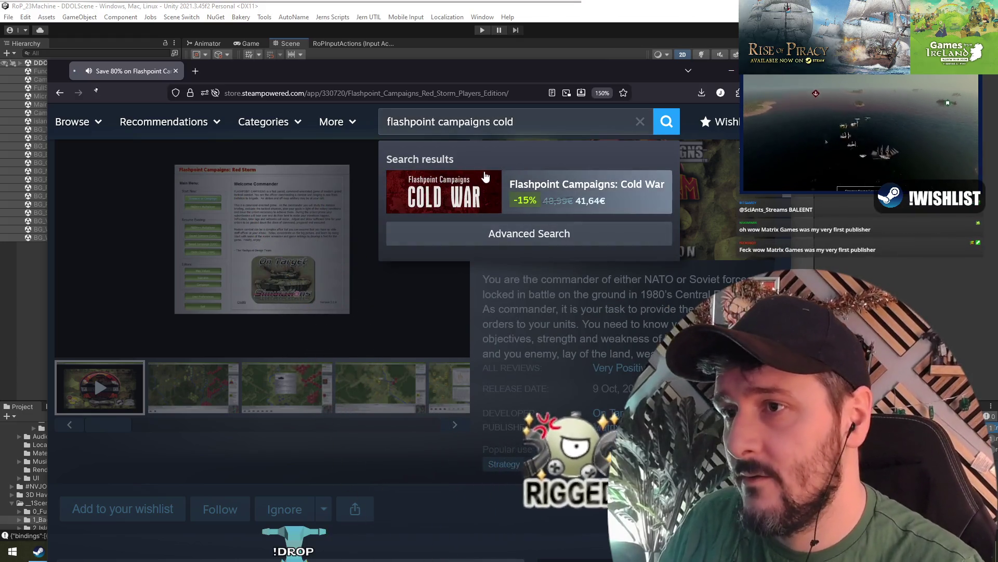
{"action": "left_click", "coordinate": [493, 197]}
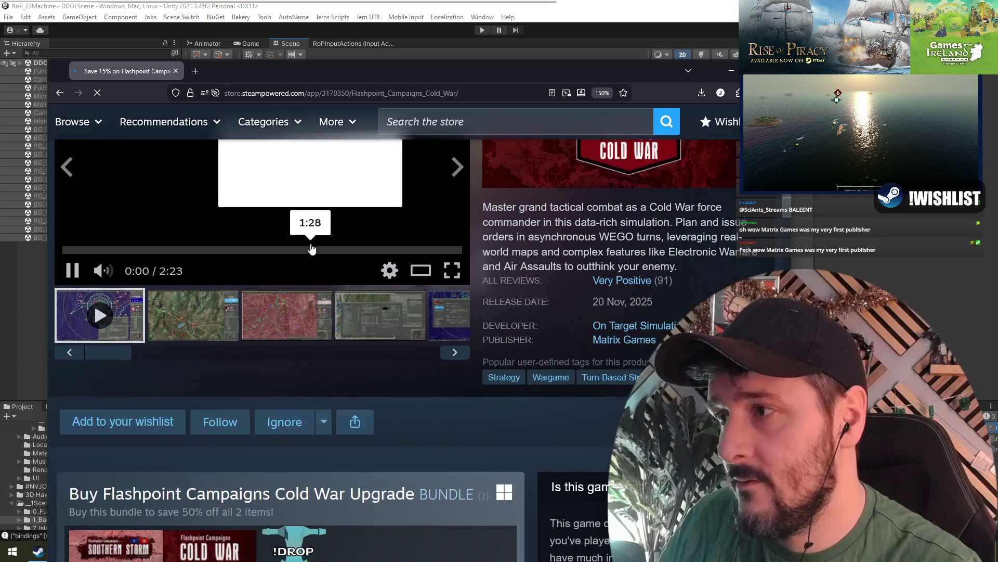
- Watch the gameplay trailer fullscreen until it reaches the Crossing the Waldnaab scenario briefing
{"action": "scroll", "coordinate": [236, 307], "scroll_direction": "down", "scroll_amount": 2}
{"action": "scroll", "coordinate": [394, 349], "scroll_direction": "up", "scroll_amount": 2}
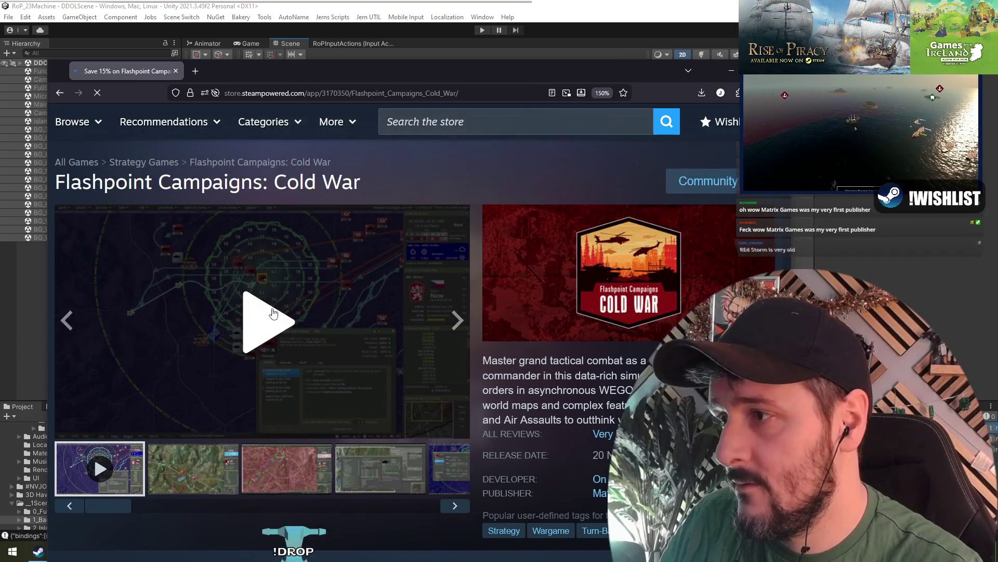
{"action": "left_click", "coordinate": [451, 421]}
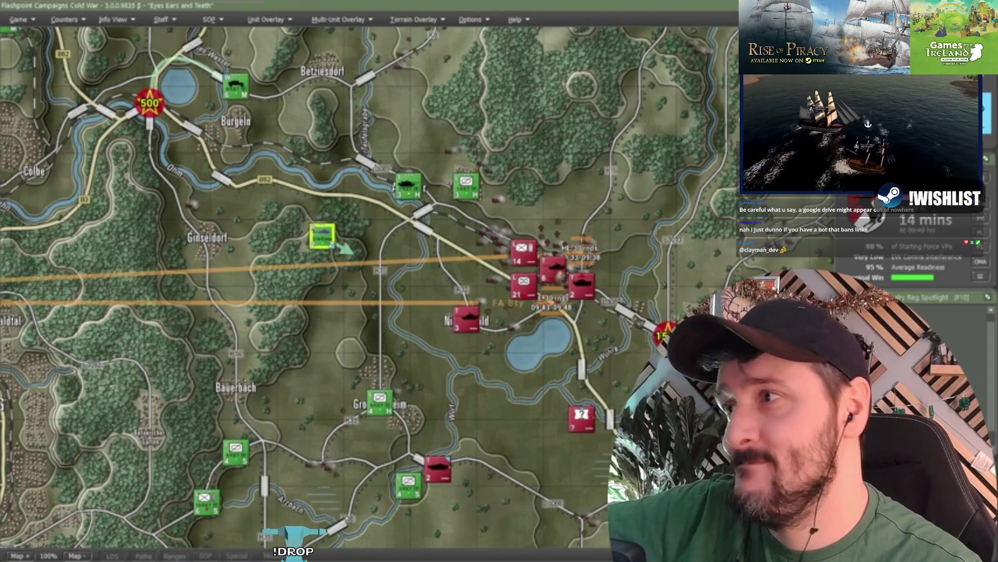
{"action": "scroll", "coordinate": [364, 281], "scroll_direction": "down", "scroll_amount": 3}
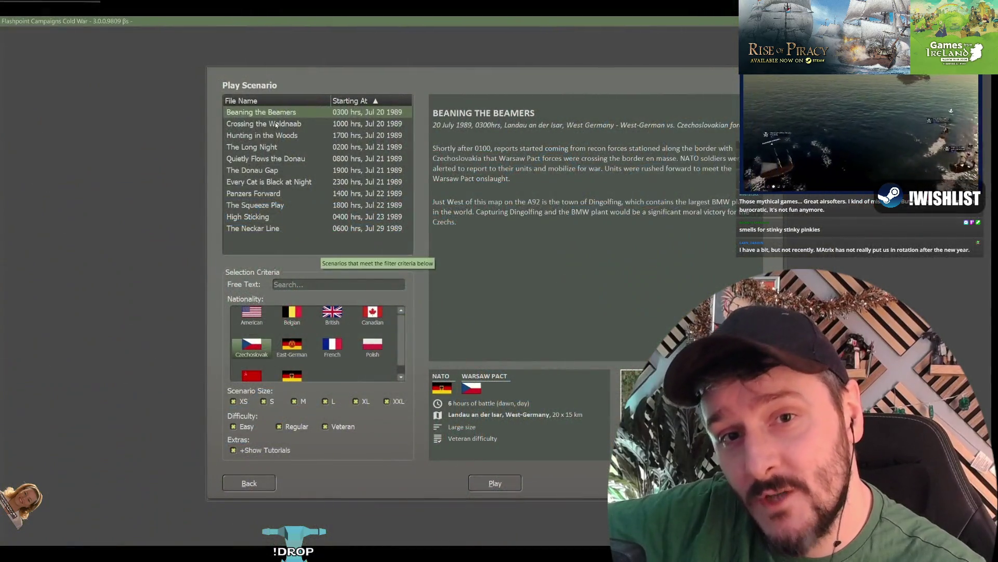
{"action": "left_click", "coordinate": [276, 124]}
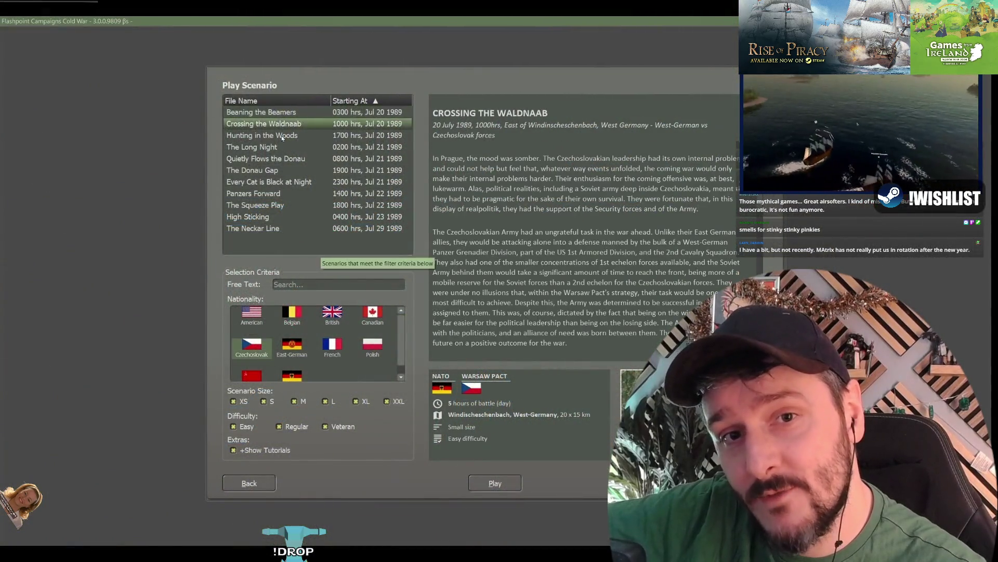
{"action": "left_click", "coordinate": [282, 137]}
{"action": "left_click", "coordinate": [280, 147]}
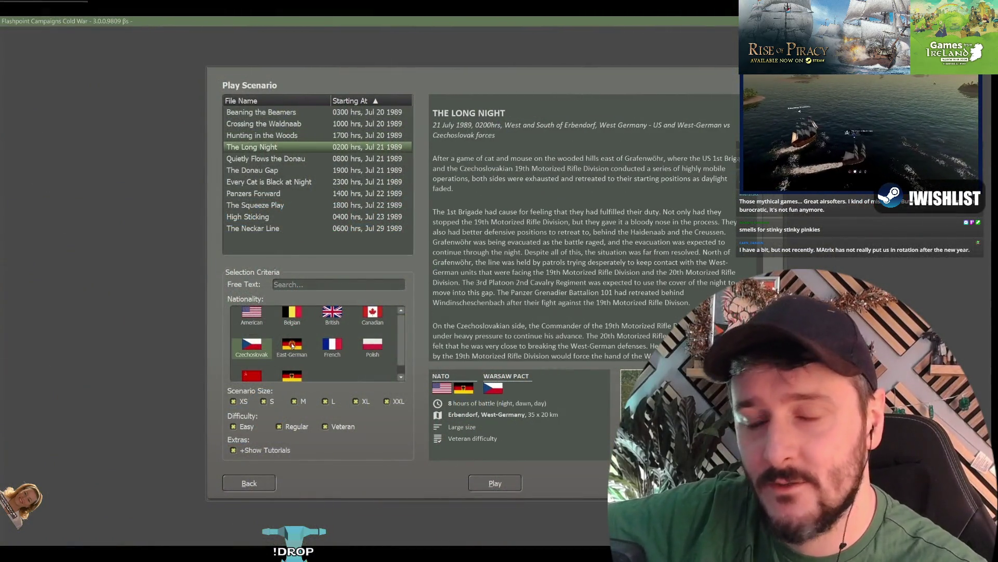
{"action": "left_click", "coordinate": [291, 346]}
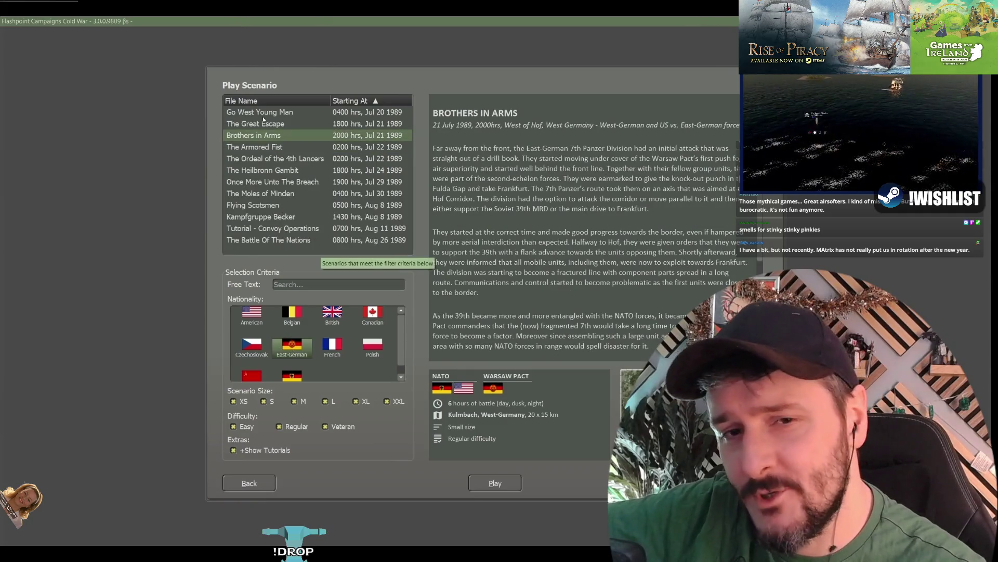
{"action": "left_click", "coordinate": [272, 125]}
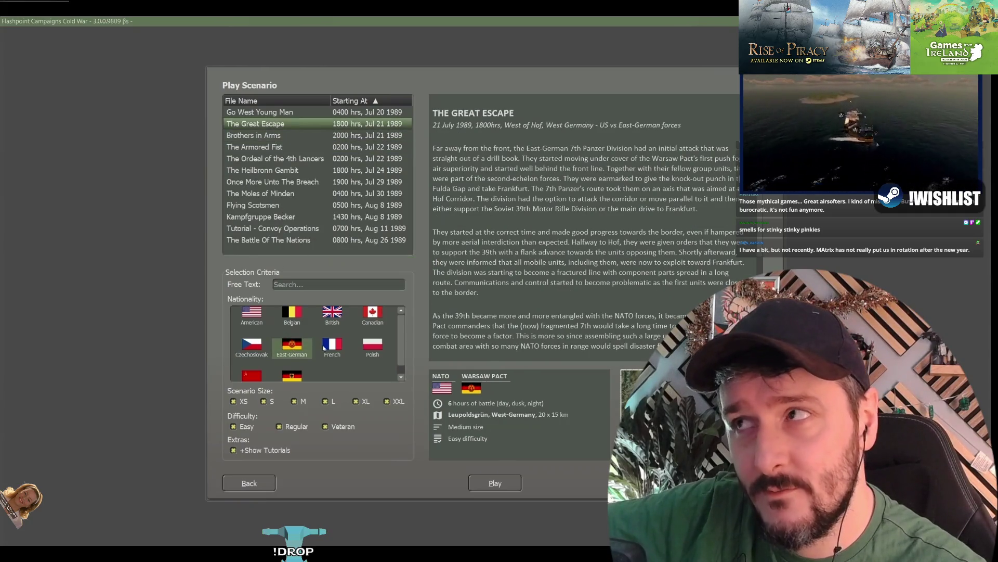
{"action": "left_click", "coordinate": [327, 353]}
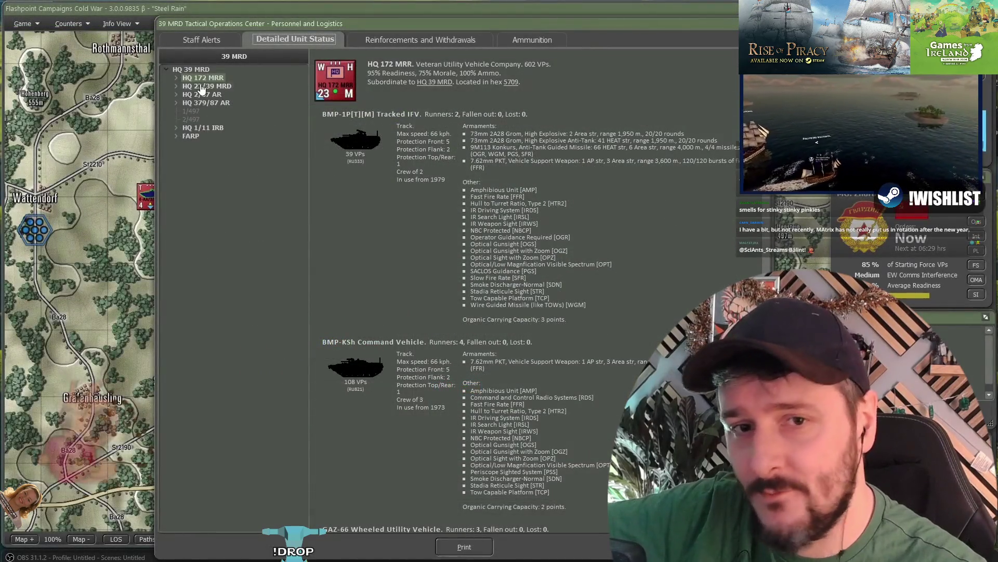
{"action": "left_click", "coordinate": [202, 102]}
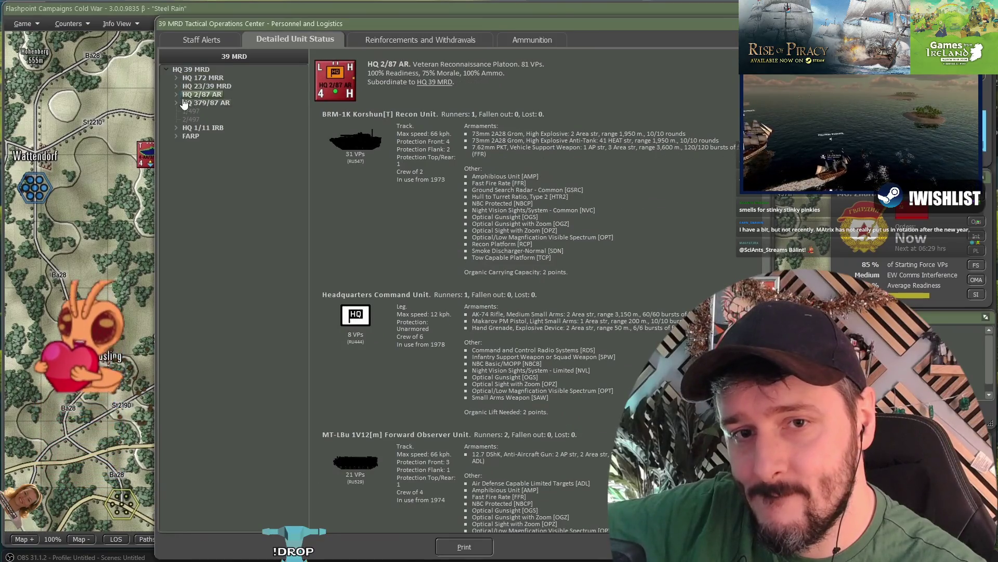
{"action": "left_click", "coordinate": [176, 102]}
{"action": "left_click", "coordinate": [210, 119]}
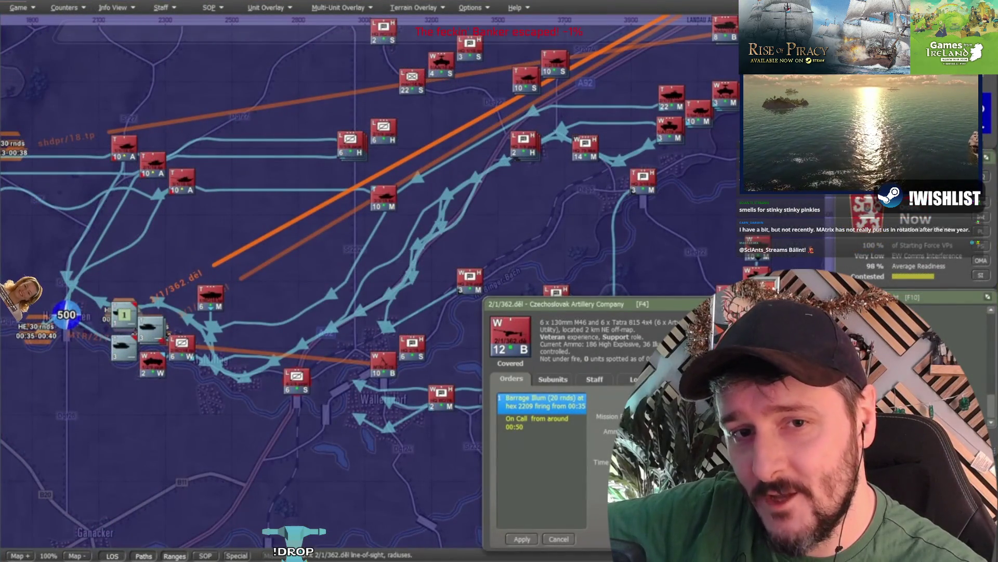
{"action": "left_click", "coordinate": [514, 540]}
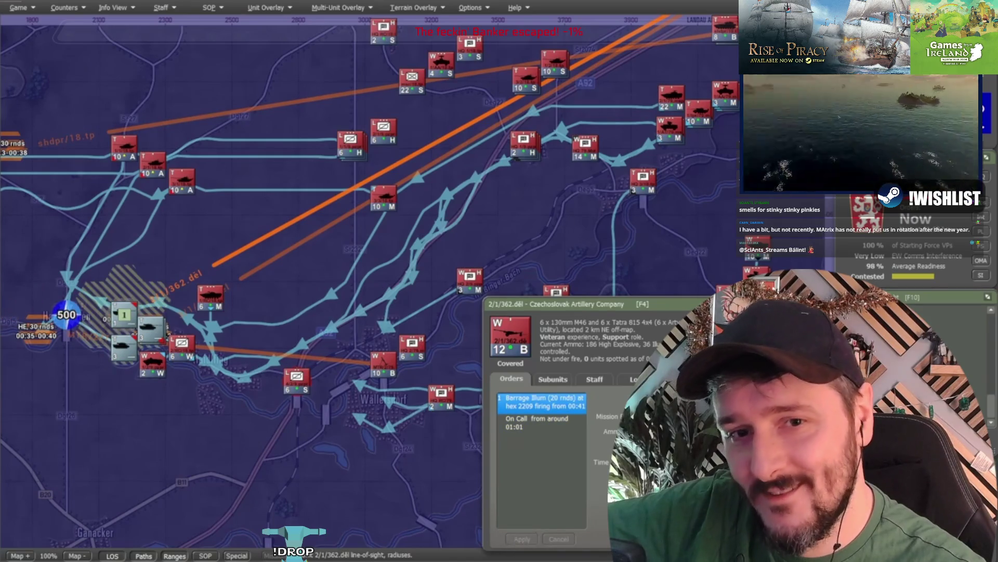
{"action": "key", "text": "Escape"}
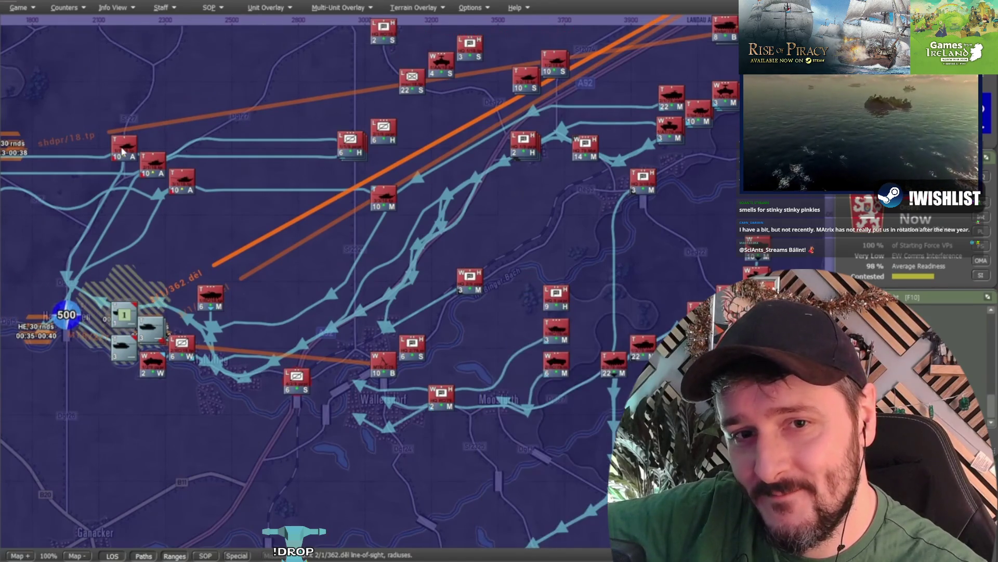
{"action": "double_click", "coordinate": [123, 151]}
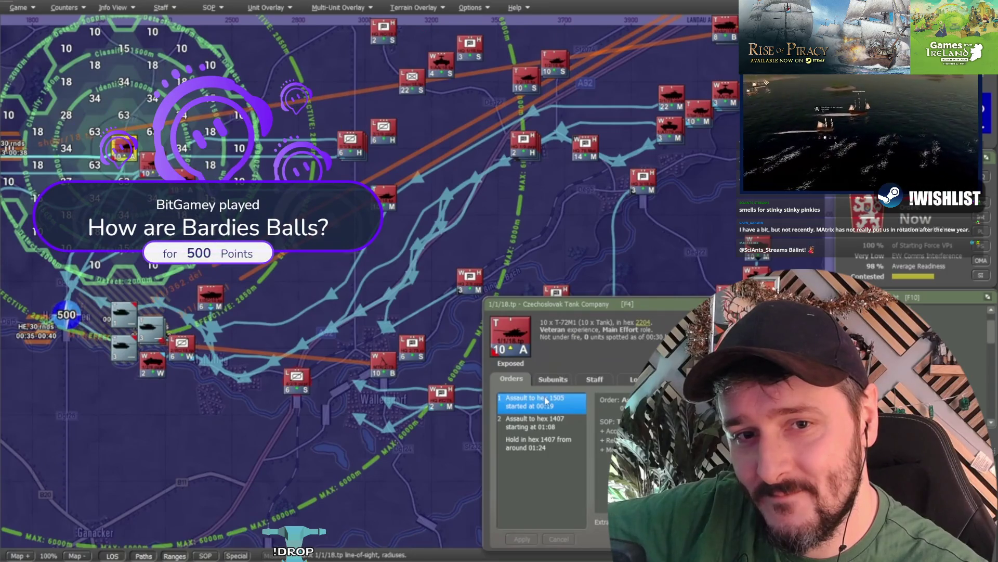
{"action": "left_click", "coordinate": [549, 432]}
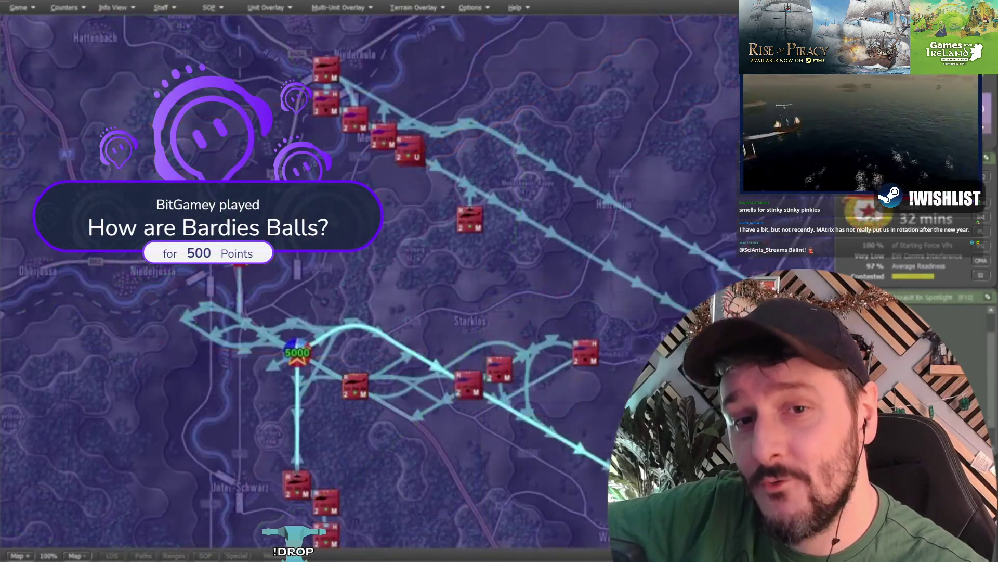